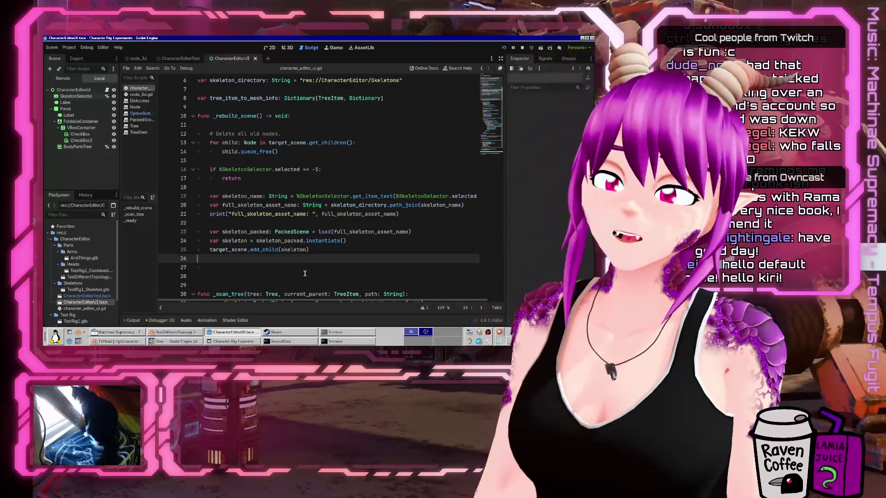
# Scroll through the script to review the mesh loop and the FIXME comment on line 52.
pyautogui.click(299, 269)
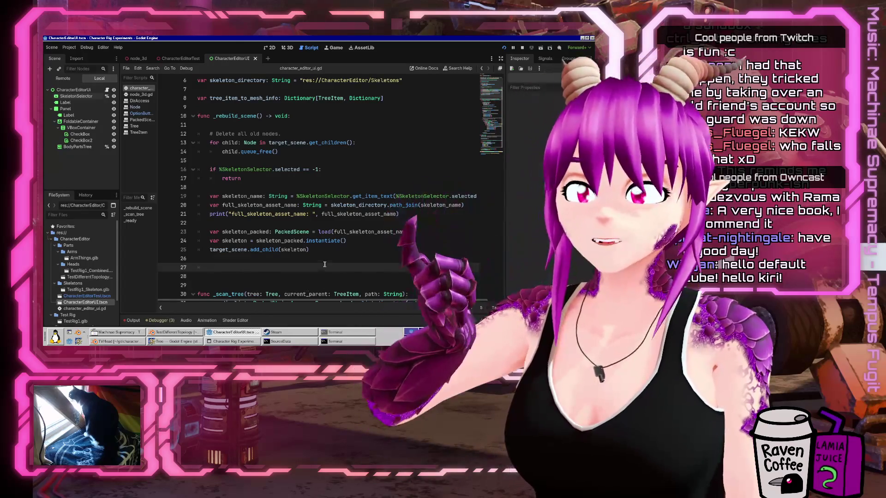
pyautogui.scroll(-10, 324, 264)
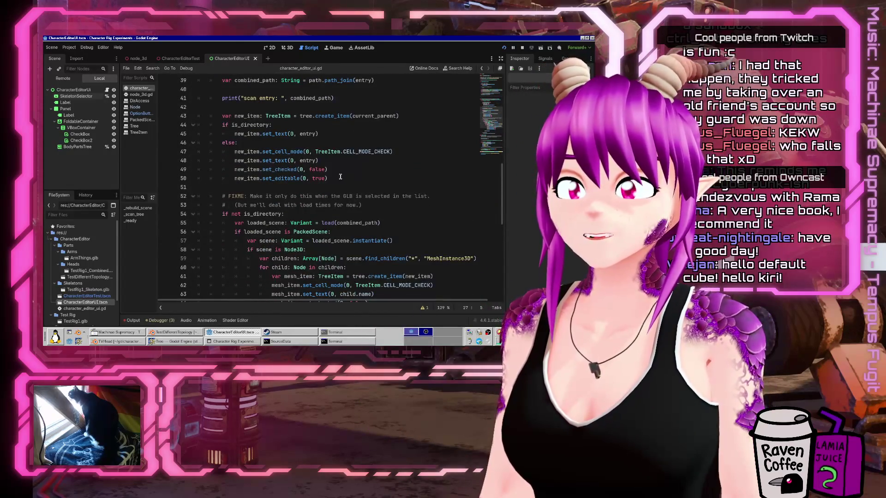
pyautogui.click(368, 178)
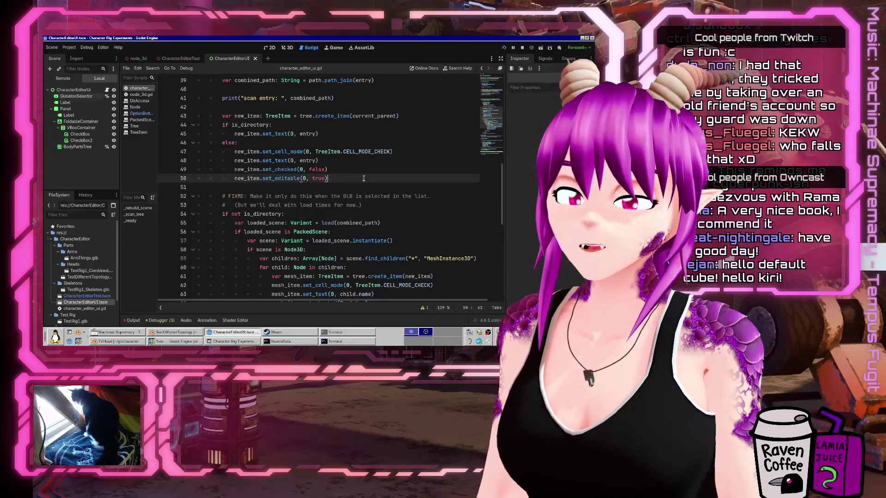
pyautogui.press('Down')
pyautogui.press('Down')
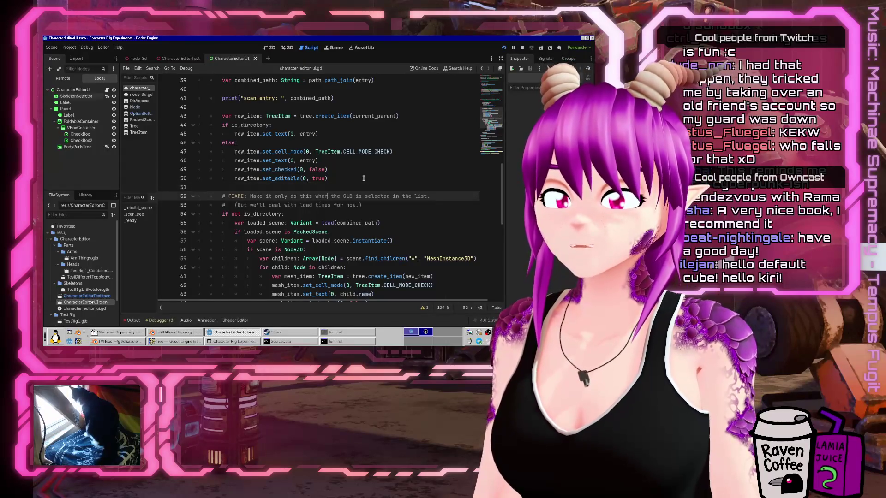
pyautogui.scroll(-3, 373, 154)
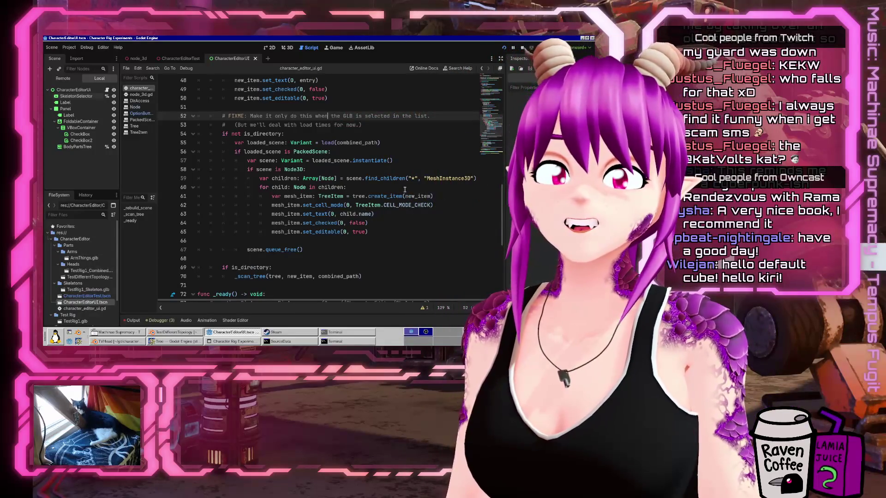
# Insert blank lines after the set_editable(0, true) line inside the mesh loop.
pyautogui.click(380, 135)
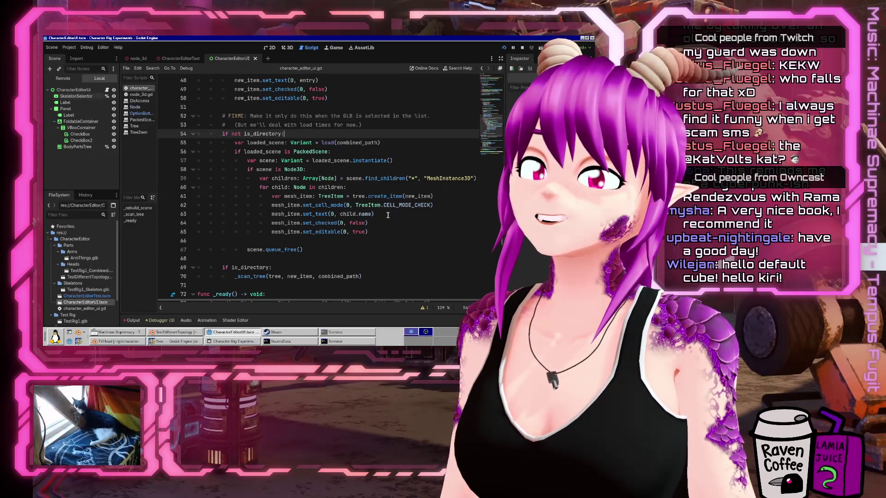
pyautogui.click(360, 267)
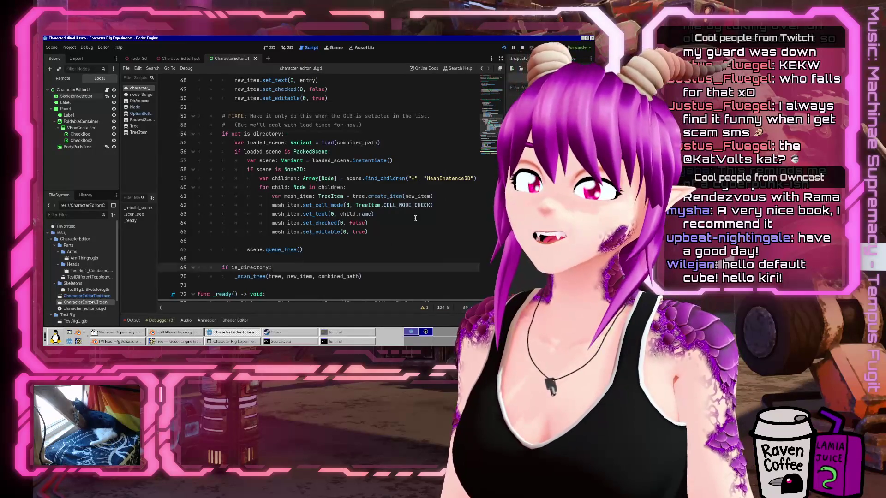
pyautogui.click(357, 241)
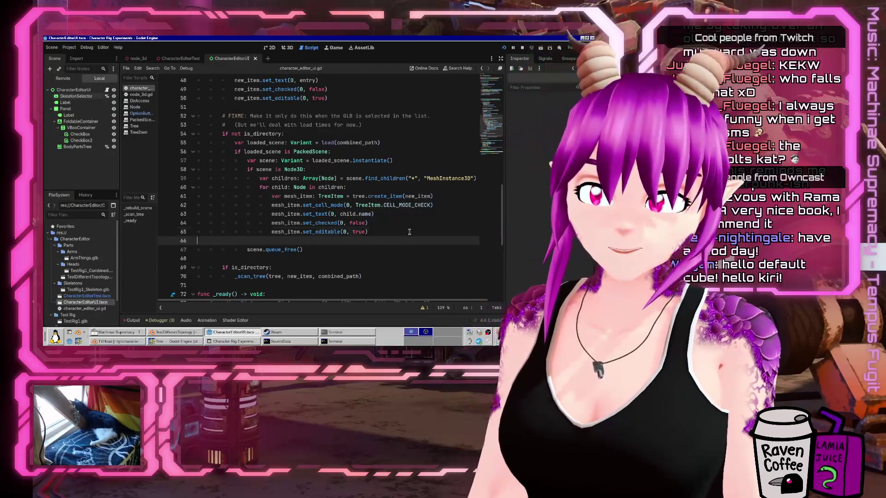
pyautogui.click(409, 231)
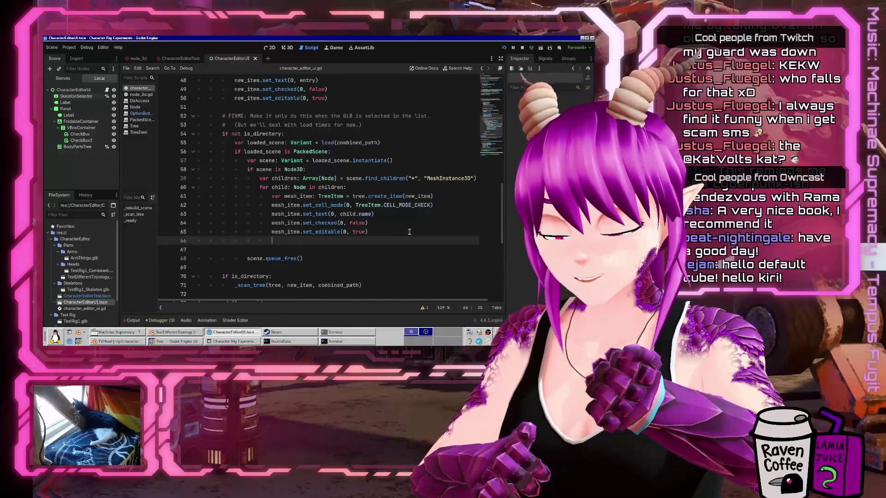
pyautogui.press('Return')
pyautogui.press('Return')
pyautogui.press('Return')
pyautogui.press('Up')
pyautogui.press('Up')
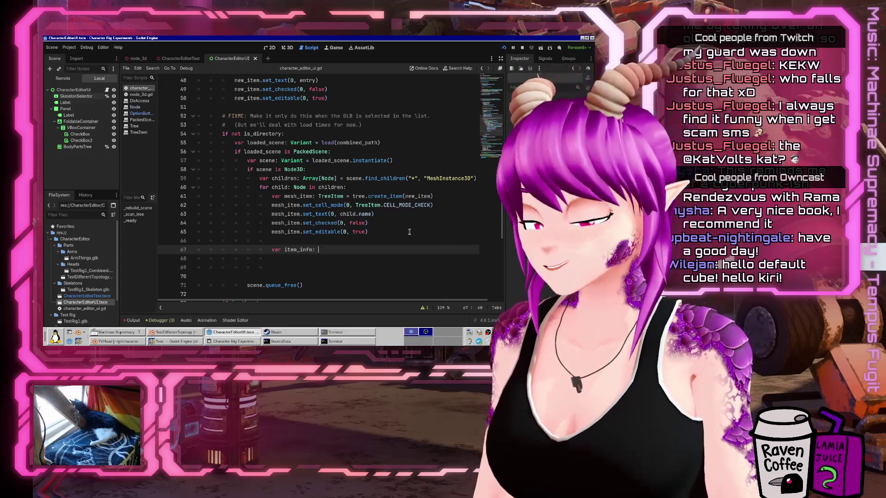
# Declare item_info, replacing Dictionary.new() with an empty {} literal.
pyautogui.write('Dic')
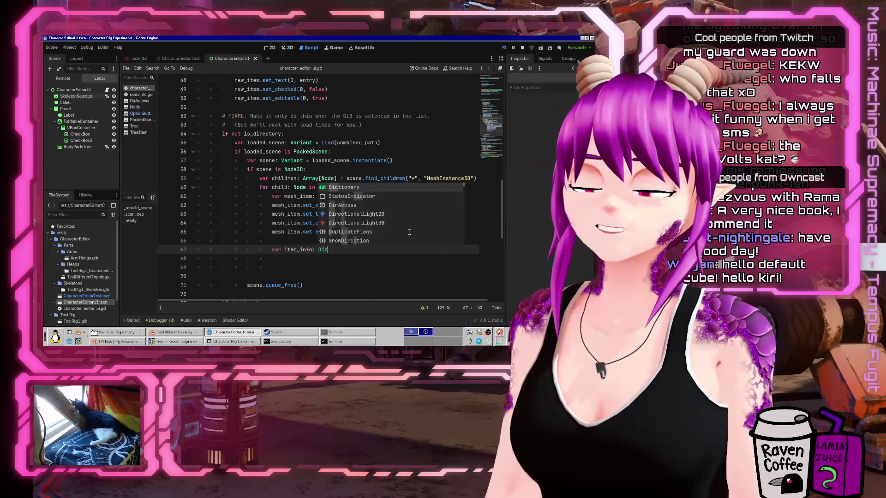
pyautogui.write('tion')
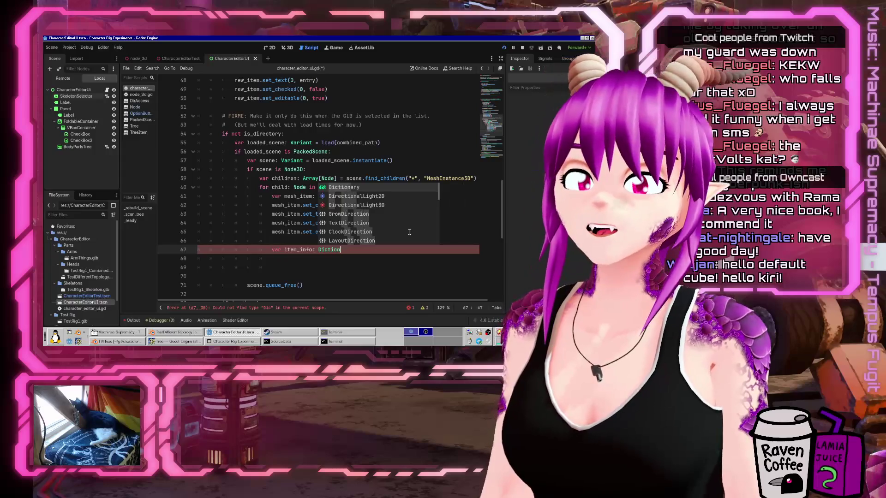
pyautogui.press('Return')
pyautogui.write('.new(')
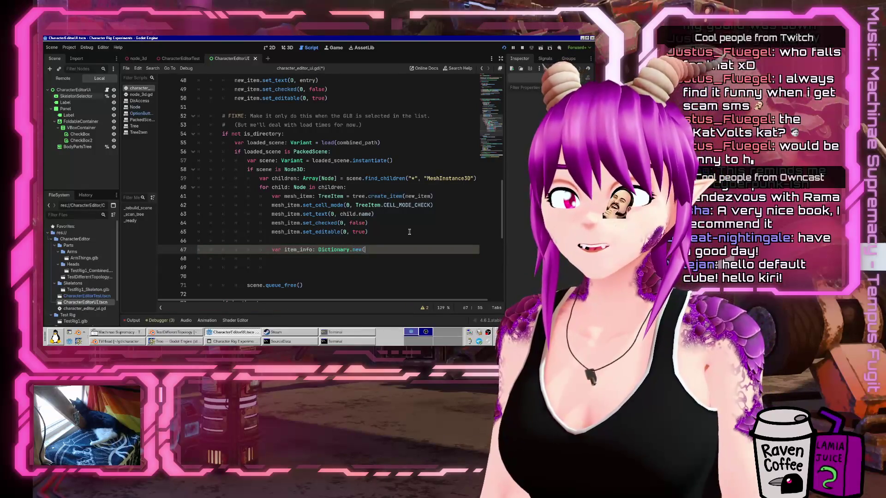
pyautogui.write(')')
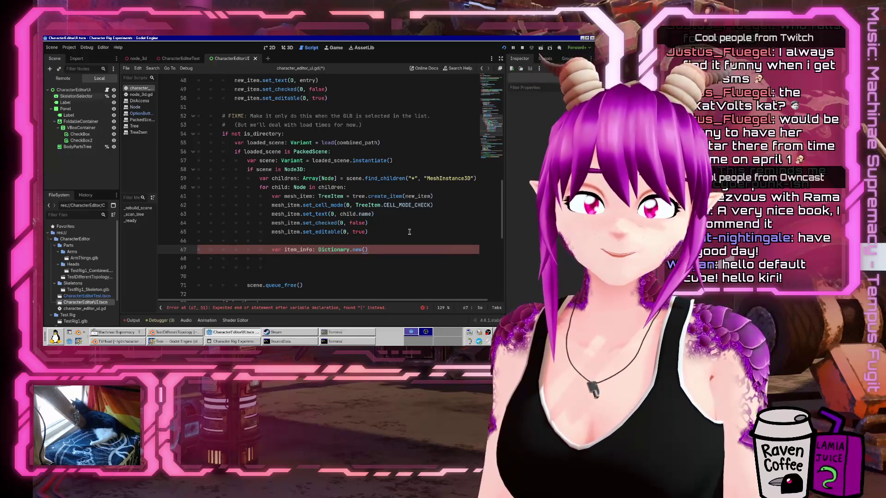
pyautogui.hotkey('ctrl', 'Left')
pyautogui.hotkey('ctrl', 'Left')
pyautogui.hotkey('ctrl', 'Left')
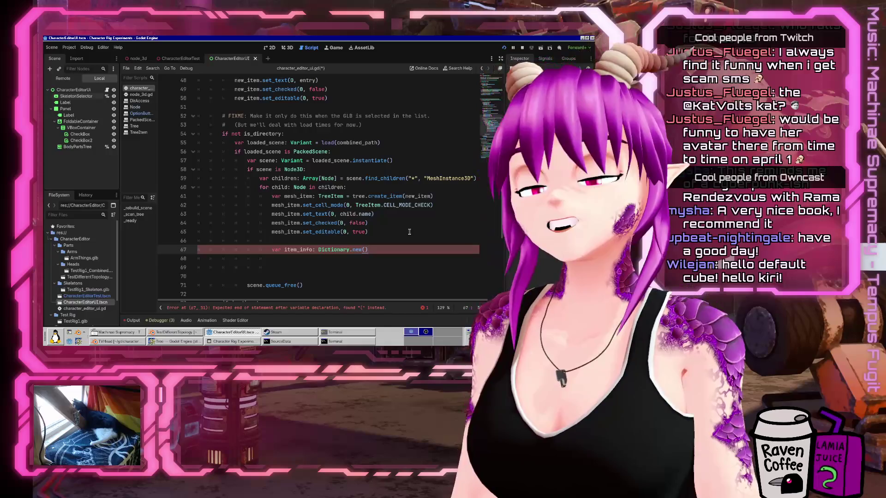
pyautogui.hotkey('shift', 'End')
pyautogui.write('{}')
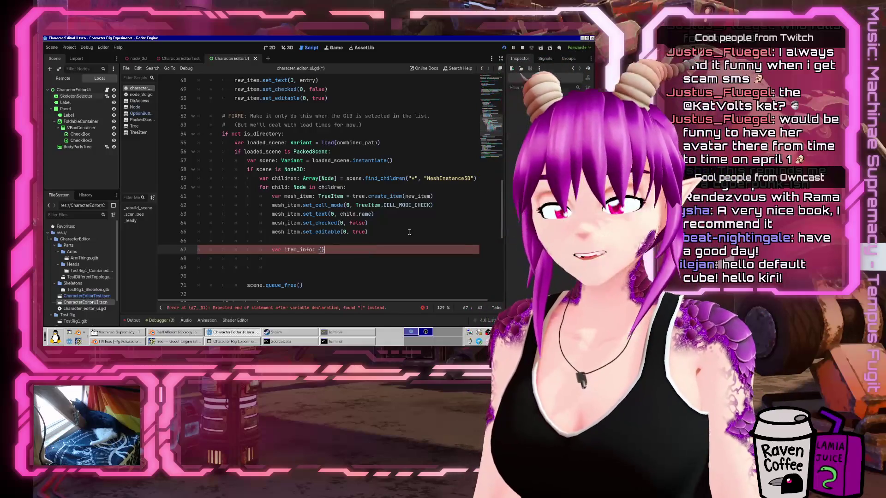
# Remove the mistyped item_indo line and split the empty braces onto separate lines.
pyautogui.press('Return')
pyautogui.write('item_info')
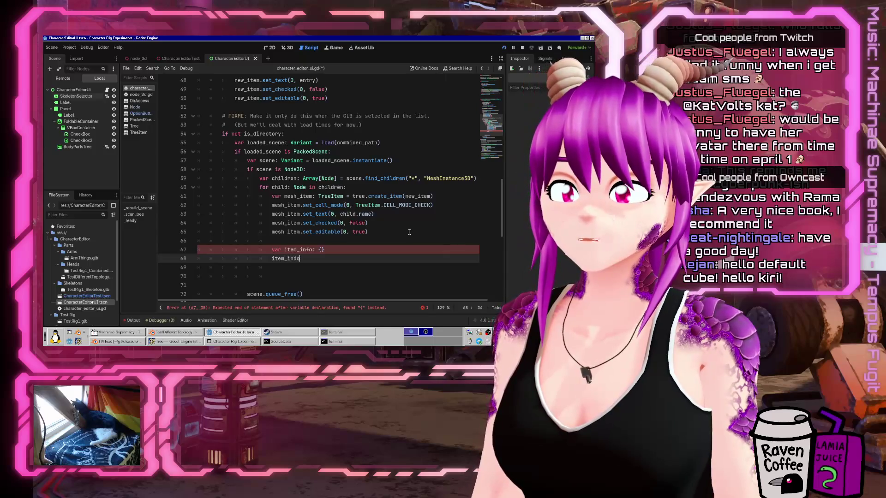
pyautogui.hotkey('shift', 'Home')
pyautogui.press('BackSpace')
pyautogui.hotkey('shift', 'Home')
pyautogui.press('BackSpace')
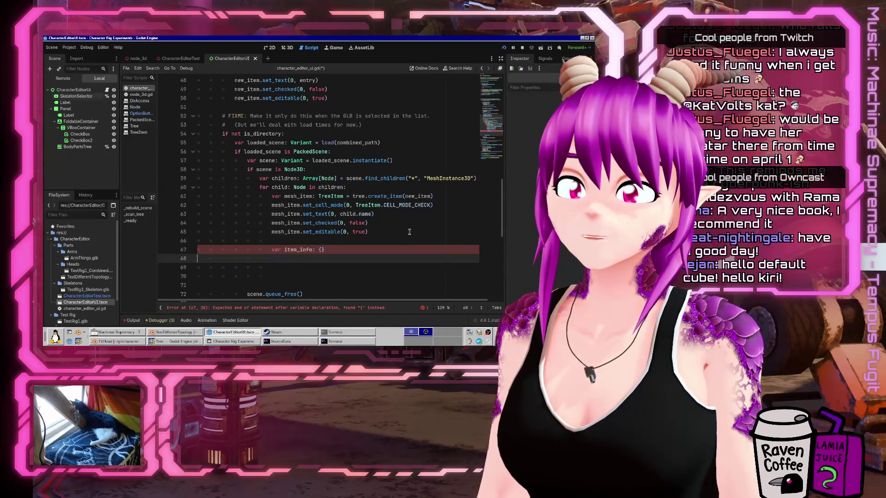
pyautogui.press('Delete')
pyautogui.press('Up')
pyautogui.press('End')
pyautogui.press('Left')
pyautogui.press('Return')
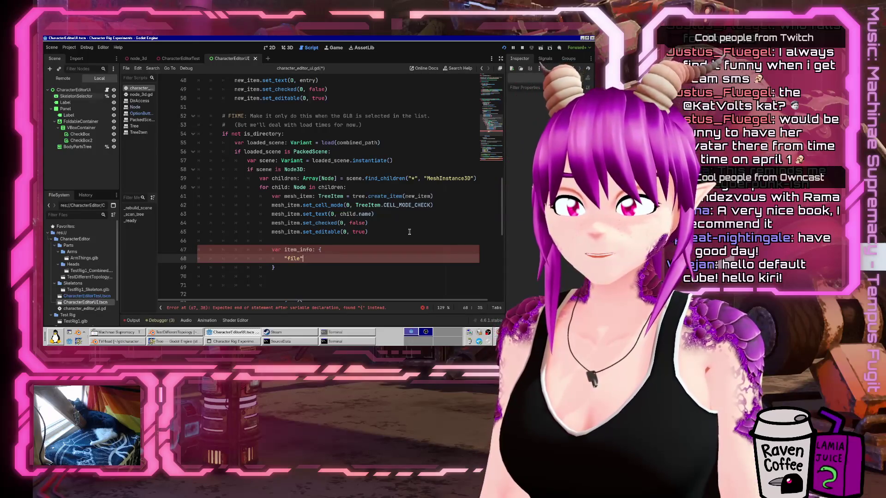
# Fill item_info with "file": combined_path and "node_name": child.name, then save.
pyautogui.write(':')
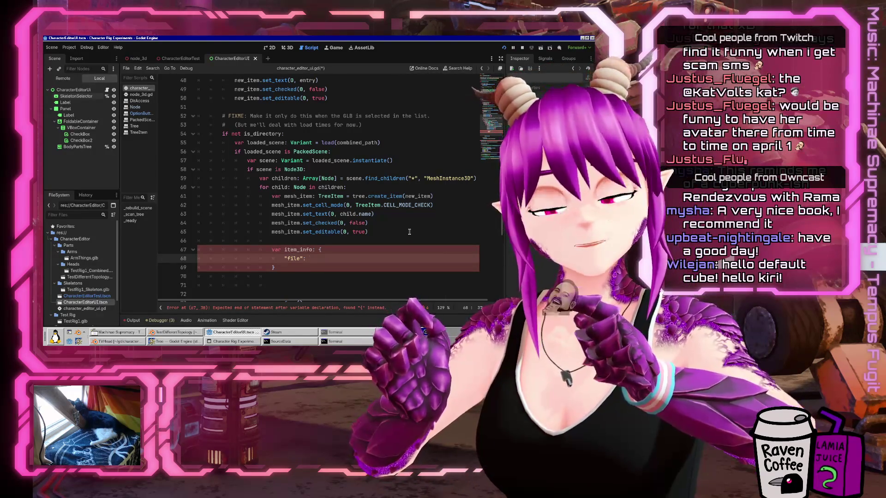
pyautogui.write('combined_pat')
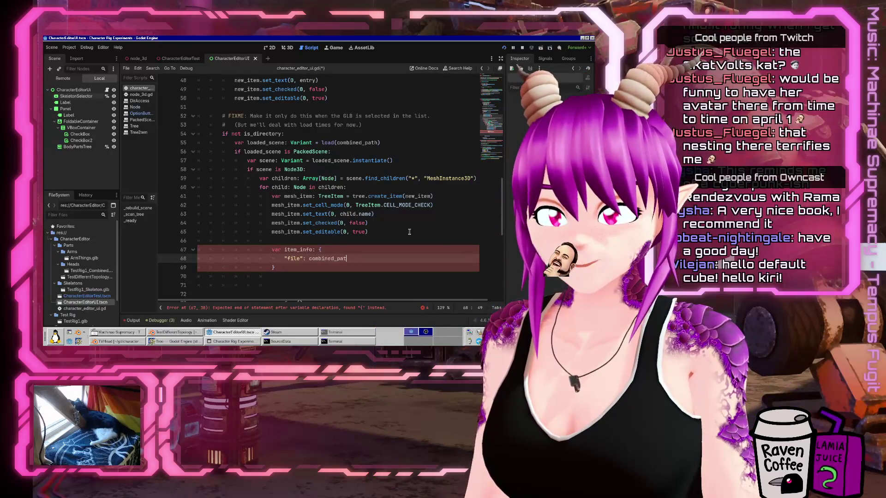
pyautogui.write('h,')
pyautogui.press('Return')
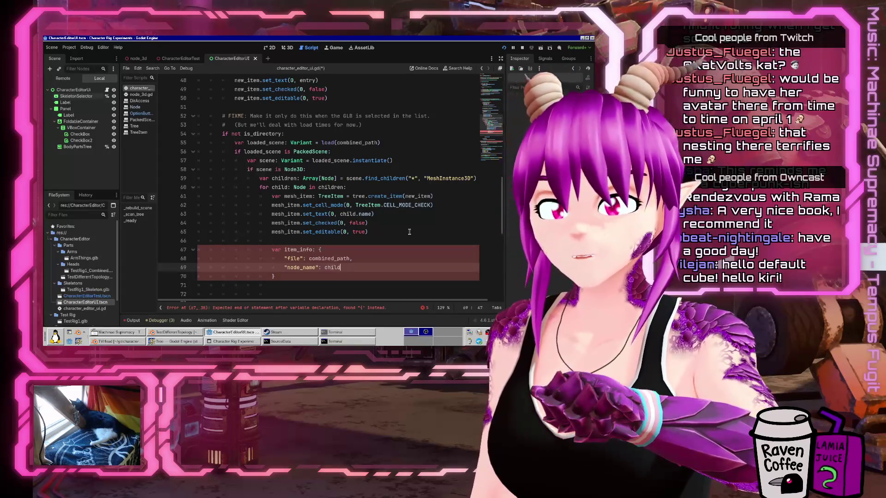
pyautogui.write('.name')
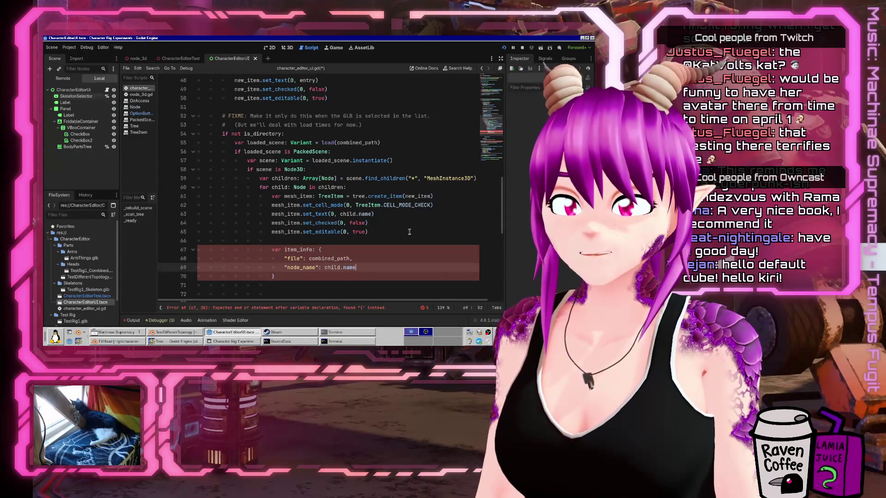
pyautogui.hotkey('ctrl', 's')
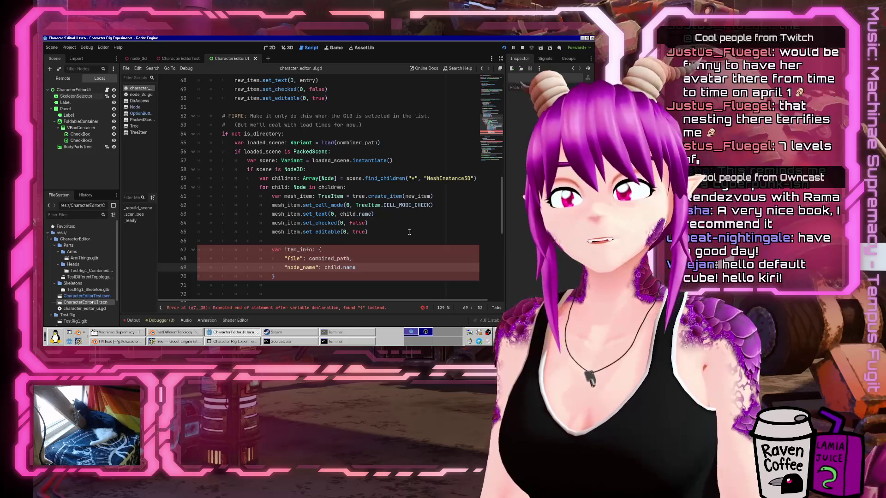
# Fix the Dictionary type annotation on the item_info declaration.
pyautogui.press('Up')
pyautogui.press('Up')
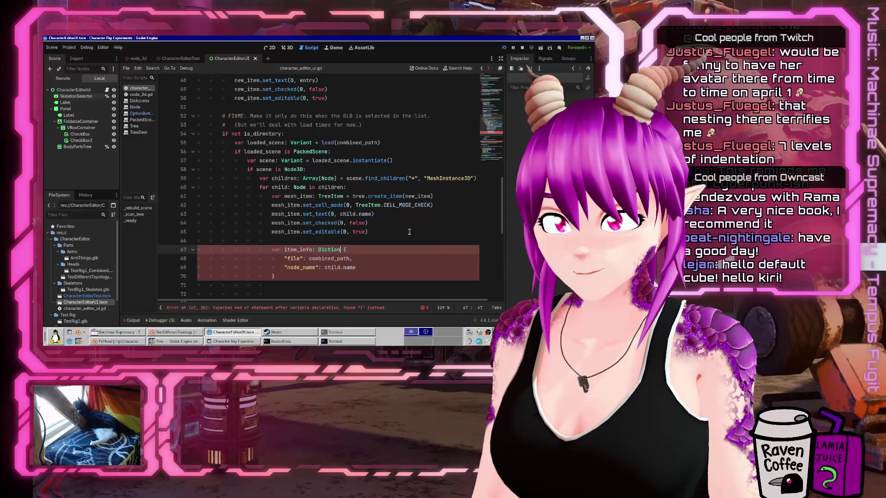
pyautogui.press('BackSpace')
pyautogui.press('BackSpace')
pyautogui.press('BackSpace')
pyautogui.write('ry')
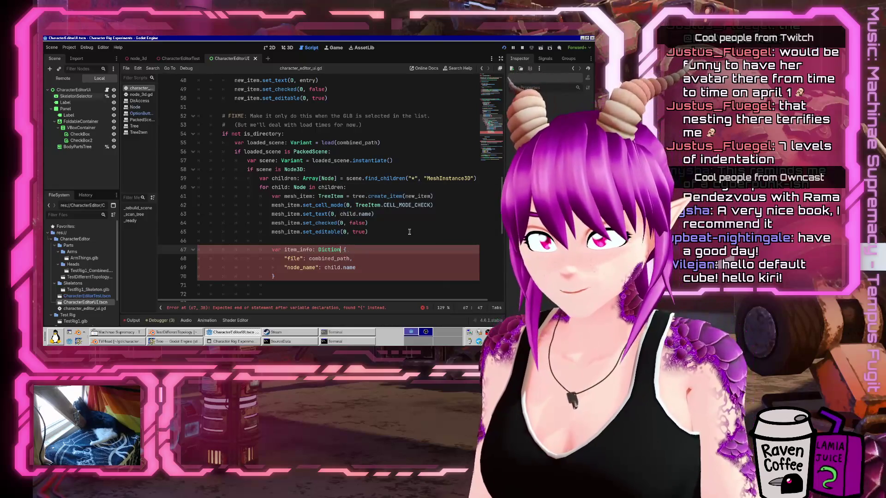
pyautogui.write(' =')
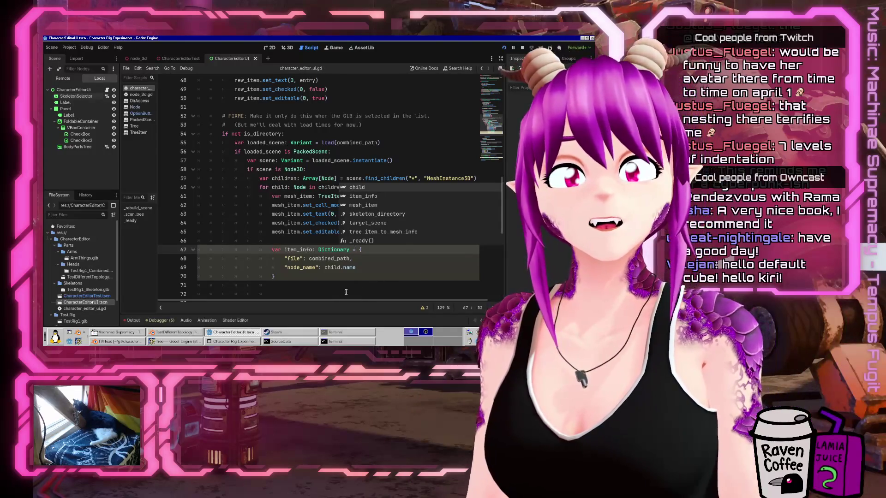
pyautogui.click(284, 197)
pyautogui.scroll(-5, 285, 198)
pyautogui.scroll(6, 288, 208)
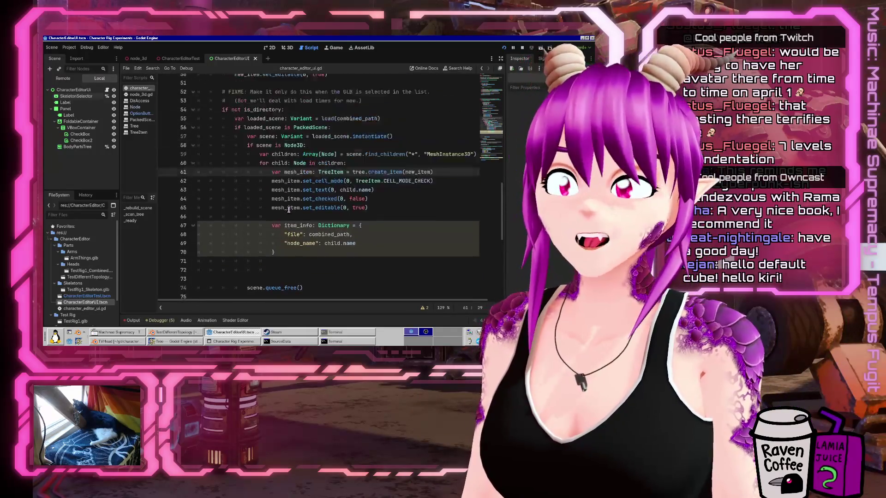
pyautogui.scroll(7, 290, 210)
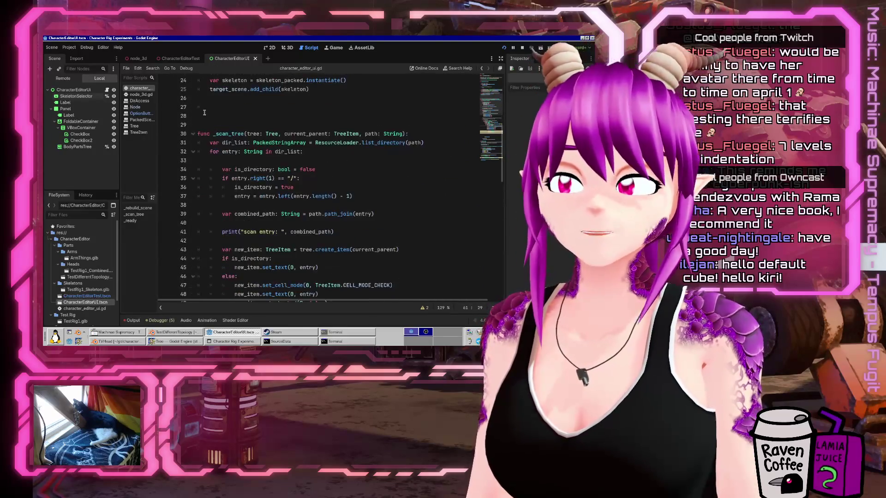
pyautogui.doubleClick(244, 133)
pyautogui.scroll(-4, 314, 187)
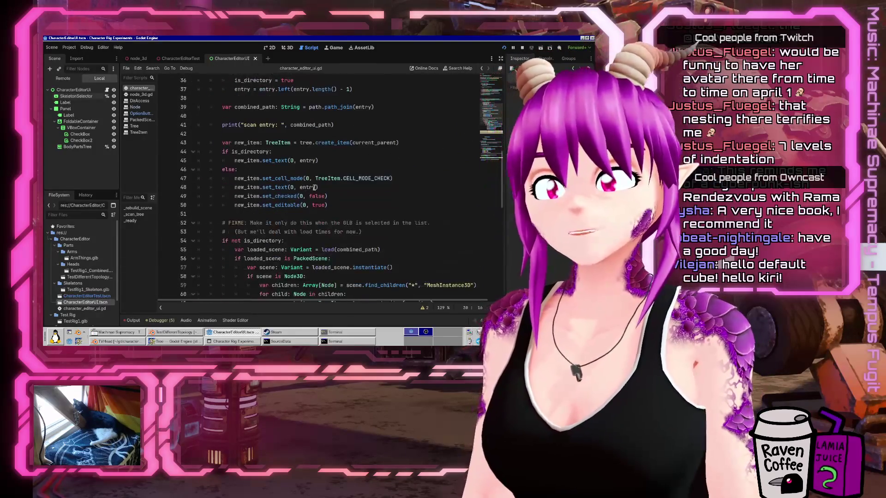
pyautogui.scroll(3, 275, 133)
pyautogui.click(231, 106)
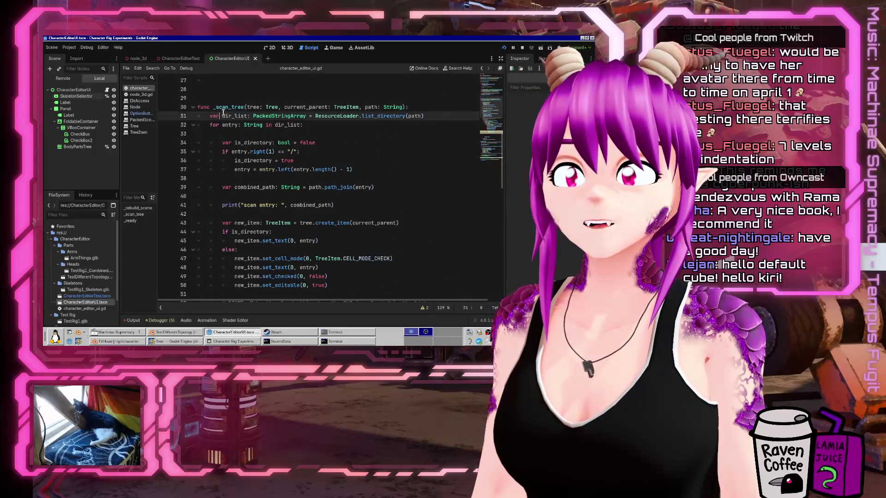
pyautogui.scroll(-11, 318, 220)
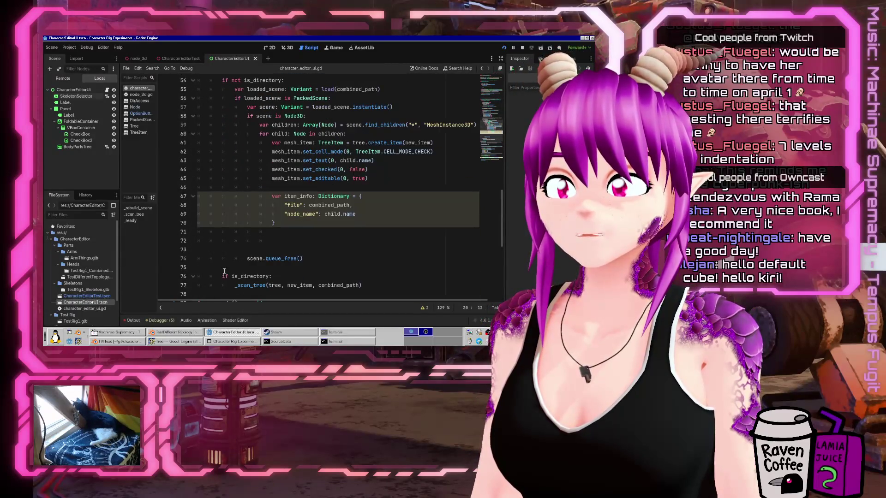
pyautogui.click(227, 230)
pyautogui.press('Up')
pyautogui.press('Up')
pyautogui.press('Up')
pyautogui.scroll(4, 350, 226)
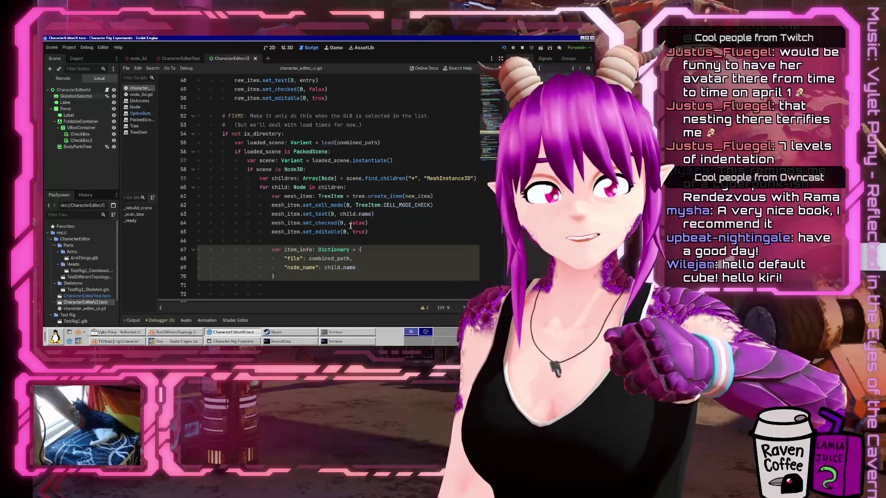
pyautogui.moveTo(222, 134)
pyautogui.mouseDown()
pyautogui.moveTo(395, 170)
pyautogui.moveTo(444, 191)
pyautogui.mouseUp()
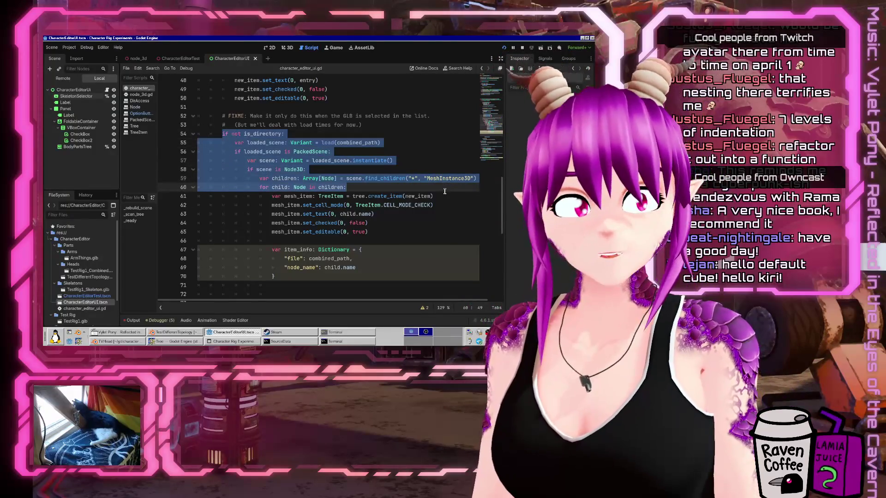
# Delete the extra blank lines above func _scan_tree.
pyautogui.click(320, 172)
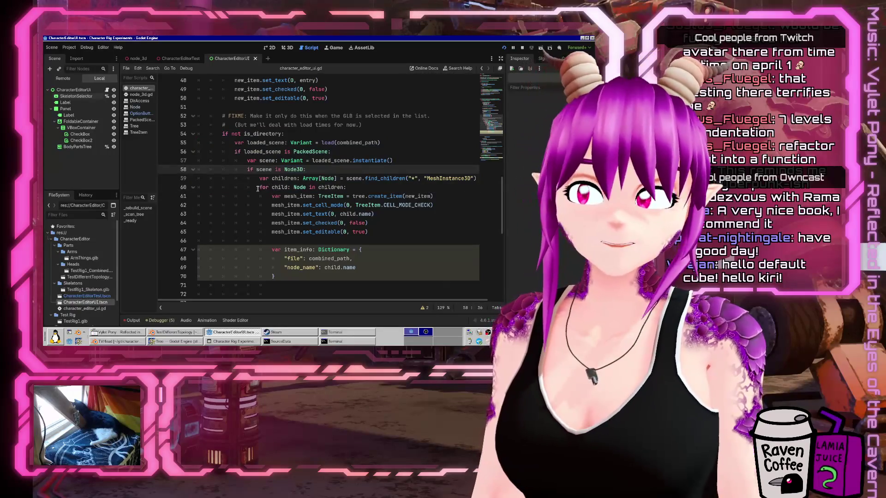
pyautogui.moveTo(258, 188)
pyautogui.mouseDown()
pyautogui.moveTo(397, 241)
pyautogui.moveTo(422, 273)
pyautogui.mouseUp()
pyautogui.scroll(-2, 365, 203)
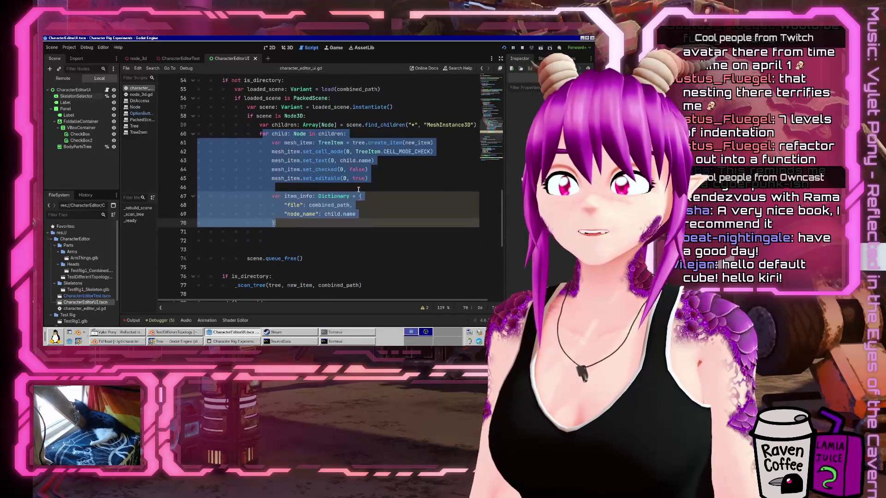
pyautogui.click(365, 205)
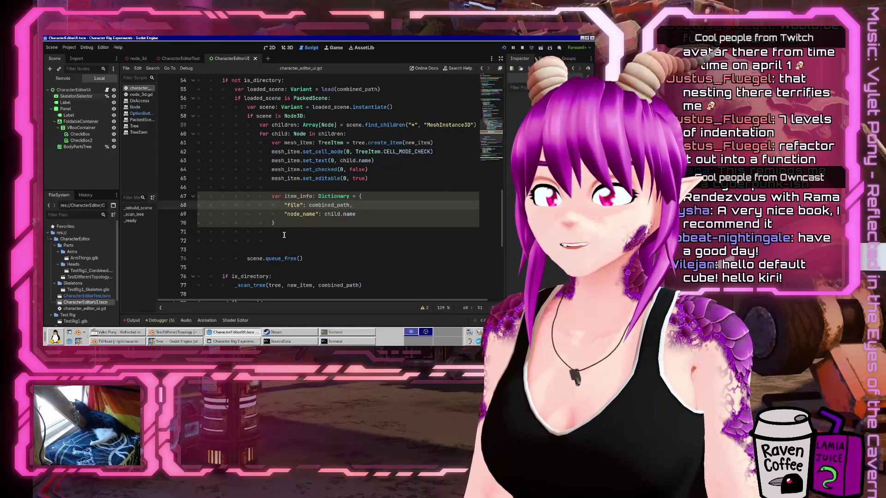
pyautogui.press('Down')
pyautogui.press('Down')
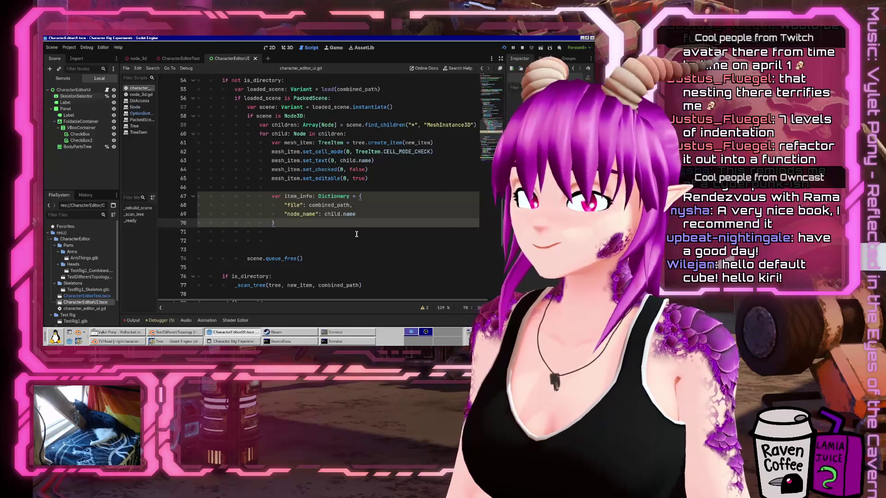
pyautogui.scroll(10, 357, 234)
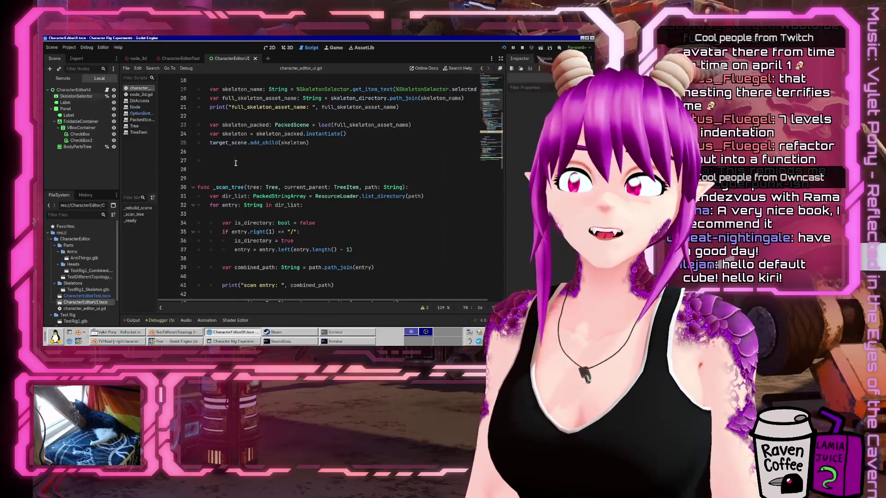
pyautogui.click(235, 162)
pyautogui.press('Delete')
pyautogui.press('Delete')
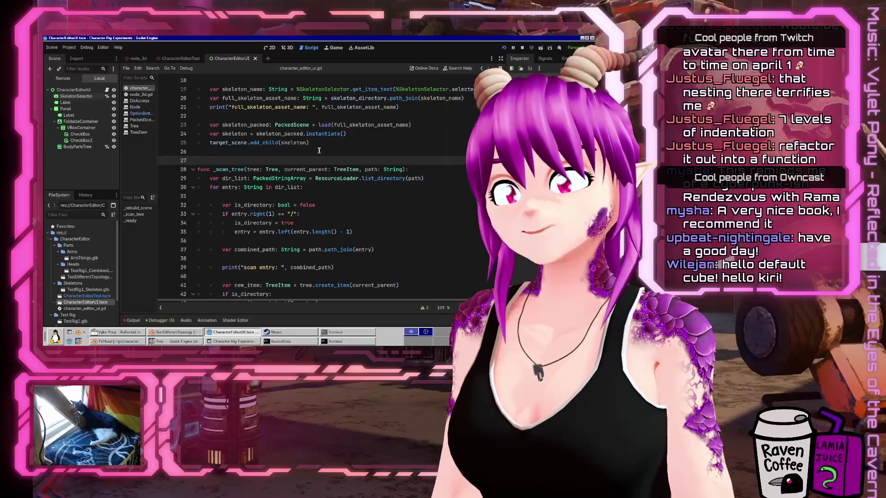
# Select the surplus blank line below the item_info dictionary.
pyautogui.scroll(2, 318, 151)
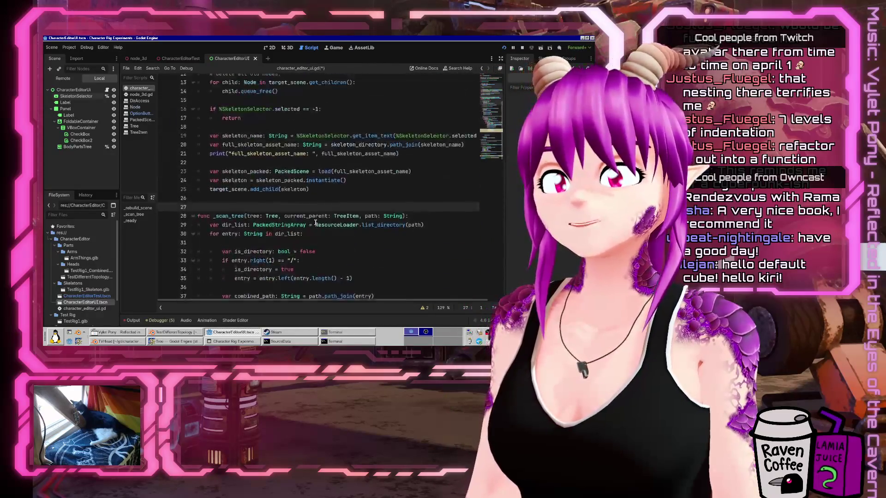
pyautogui.scroll(-18, 315, 223)
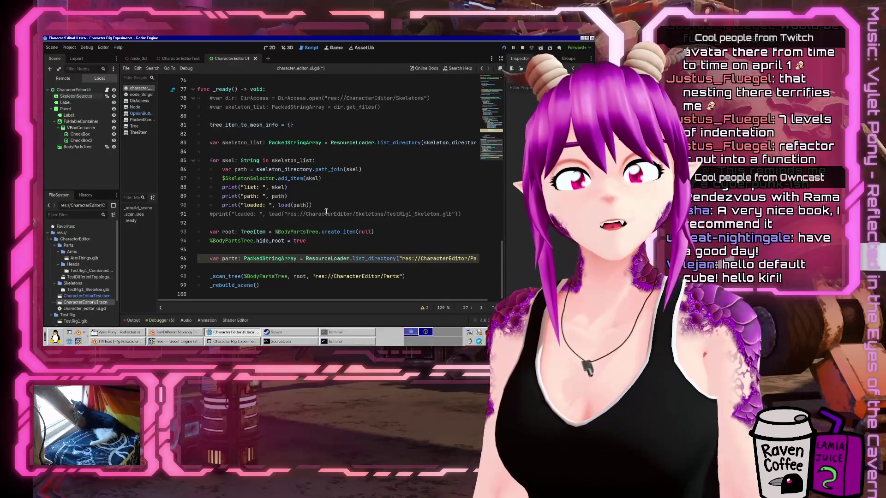
pyautogui.scroll(15, 431, 203)
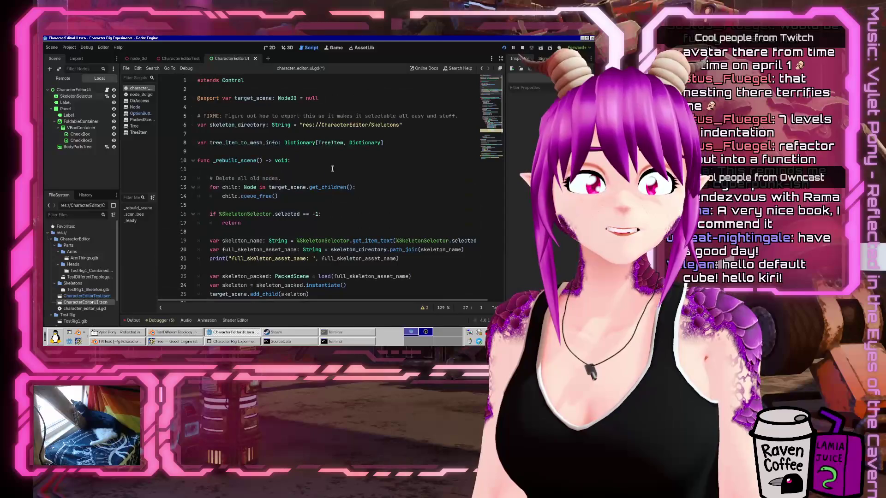
pyautogui.scroll(-10, 332, 168)
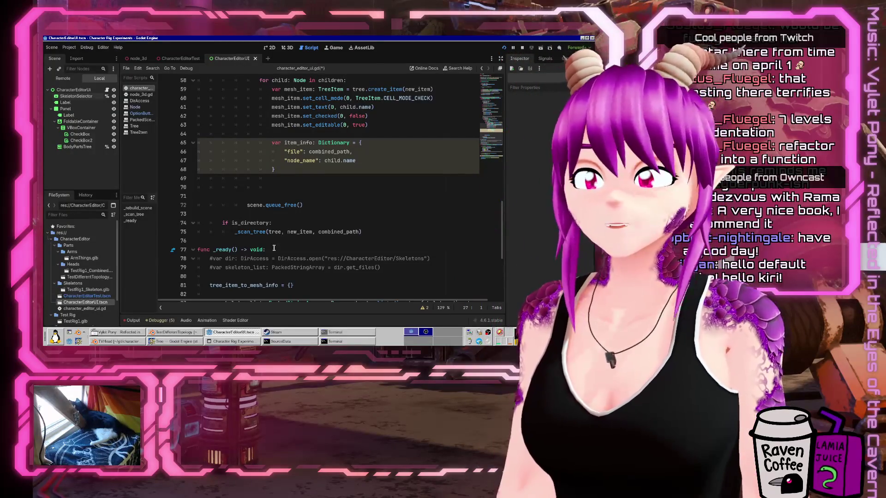
pyautogui.click(276, 194)
pyautogui.press('Up')
pyautogui.hotkey('shift', 'Down')
# Delete the surplus blank line and start a tree_item_to_mesh_info line after item_info.
pyautogui.press('BackSpace')
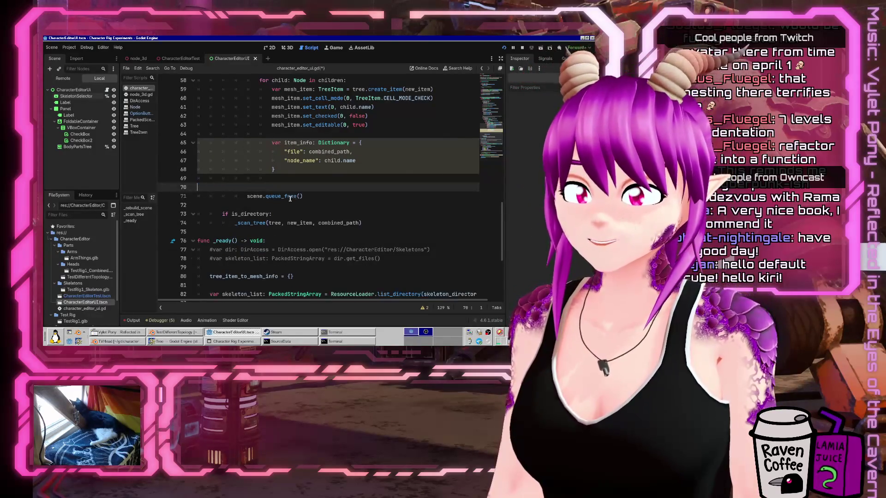
pyautogui.hotkey('ctrl', 'z')
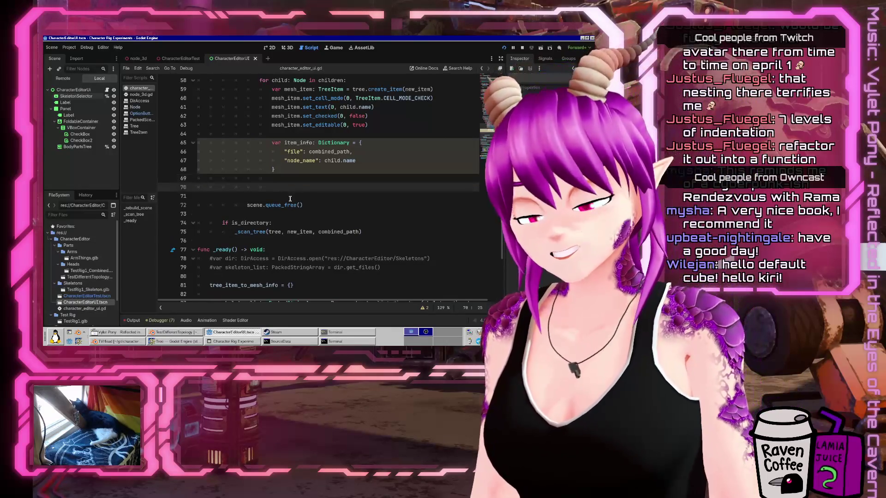
pyautogui.write('tree_oitem')
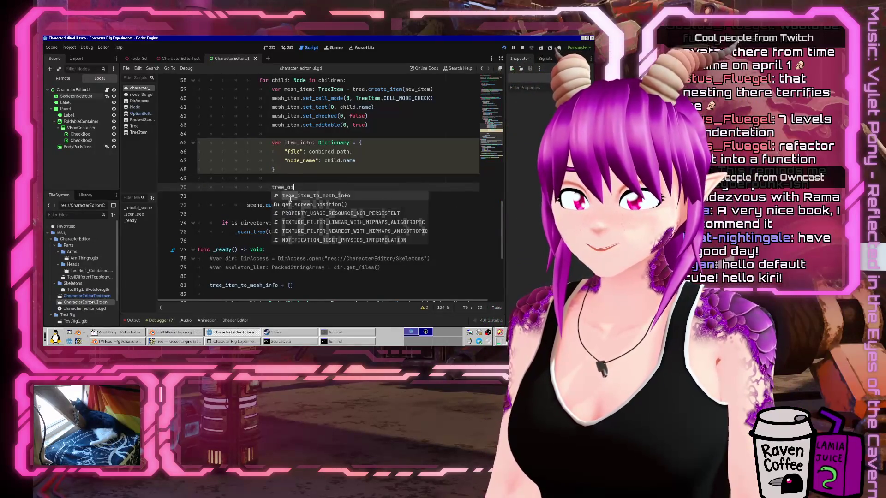
pyautogui.press('Return')
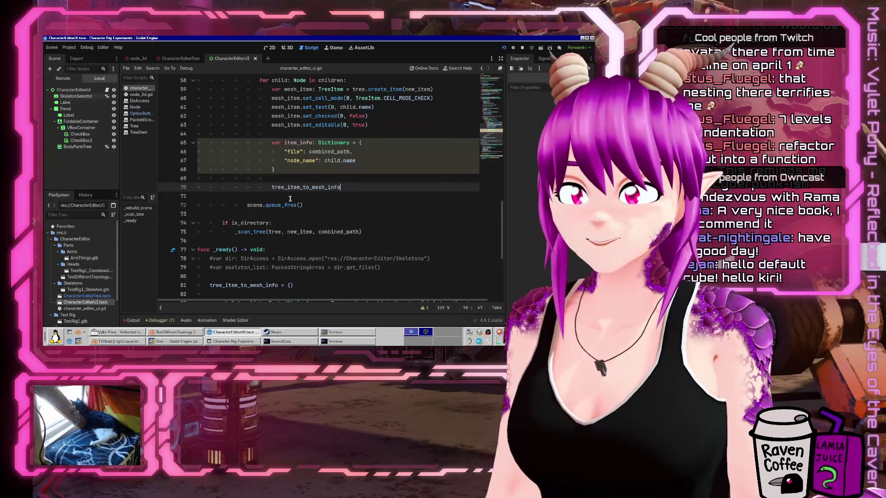
pyautogui.scroll(4, 369, 199)
pyautogui.scroll(-2, 452, 196)
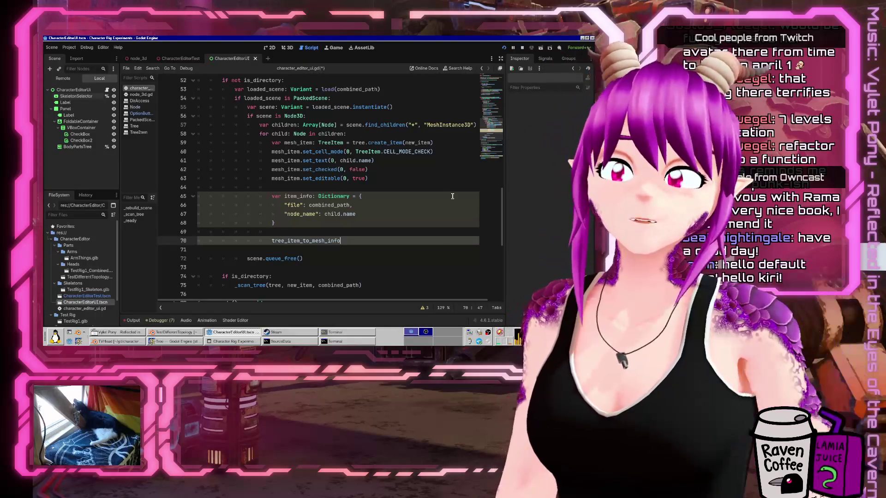
# Try adding 'not' and a continue line at the PackedScene check, then undo both.
pyautogui.click(283, 98)
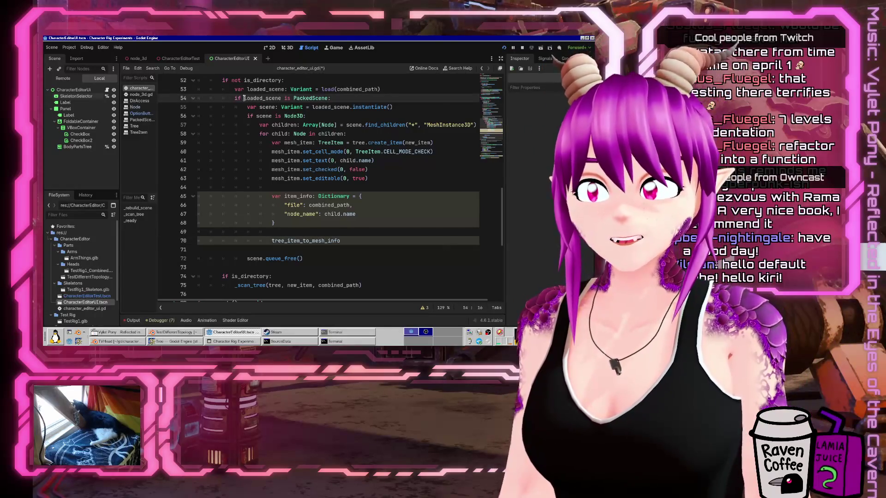
pyautogui.write('not')
pyautogui.press('End')
pyautogui.press('Return')
pyautogui.write('con')
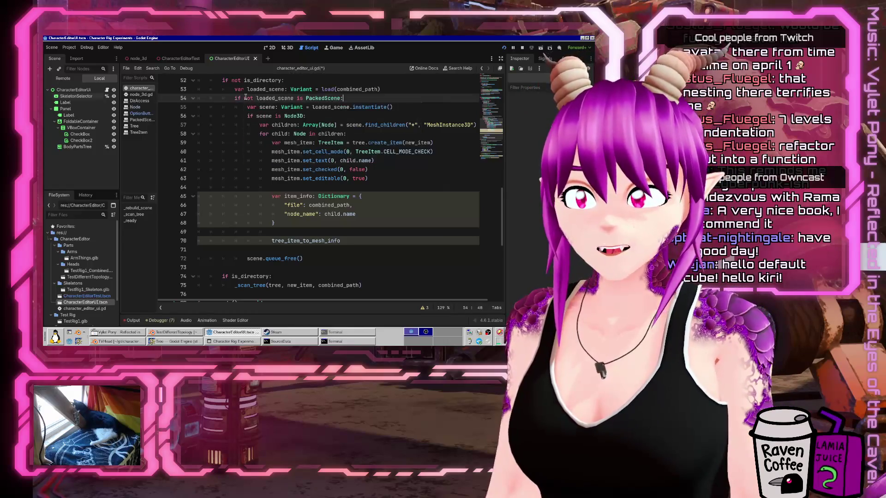
pyautogui.hotkey('ctrl', 'z')
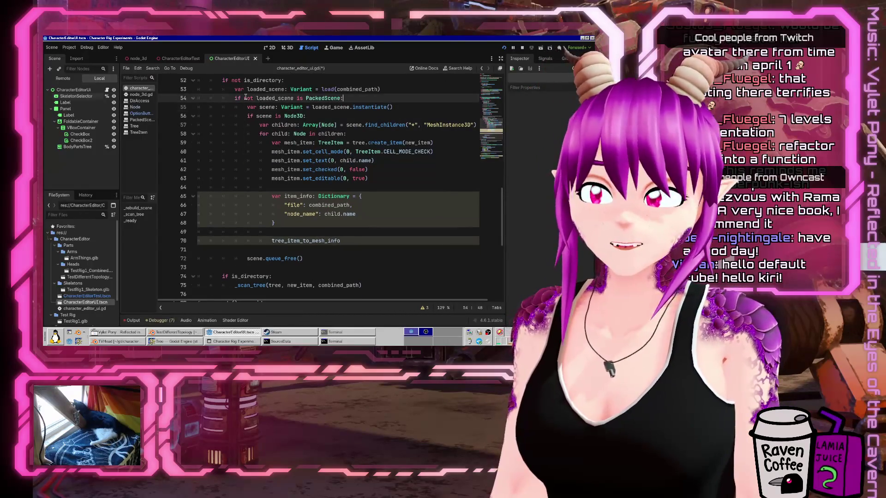
pyautogui.hotkey('ctrl', 'z')
pyautogui.hotkey('ctrl', 'z')
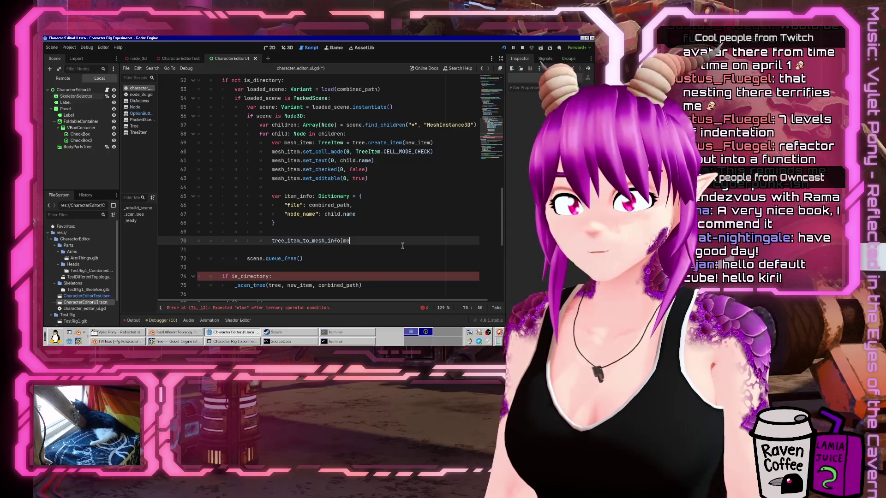
# Complete tree_item_to_mesh_info[mesh_item] = item_info and save the script.
pyautogui.write('ite,m')
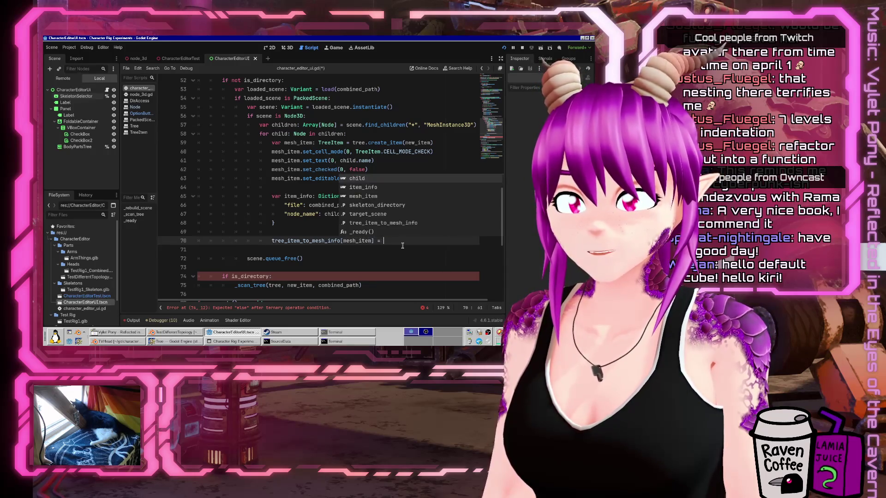
pyautogui.press('BackSpace')
pyautogui.press('BackSpace')
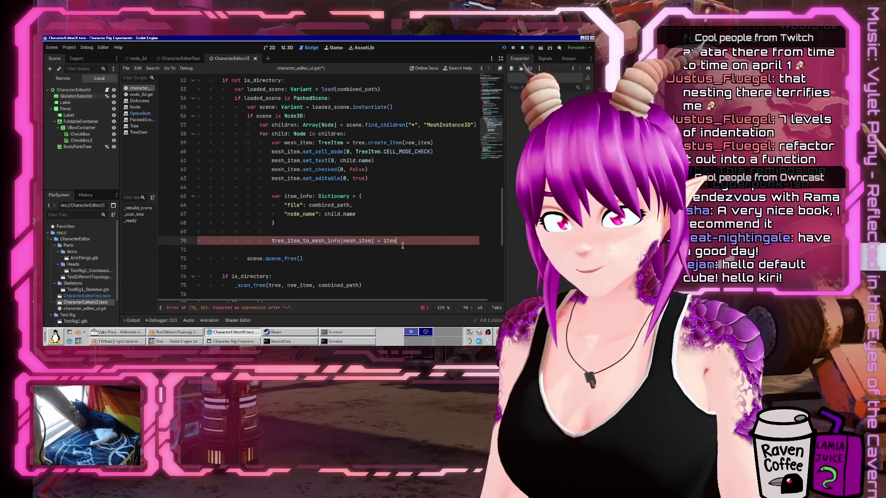
pyautogui.write('m_info')
pyautogui.hotkey('ctrl', 's')
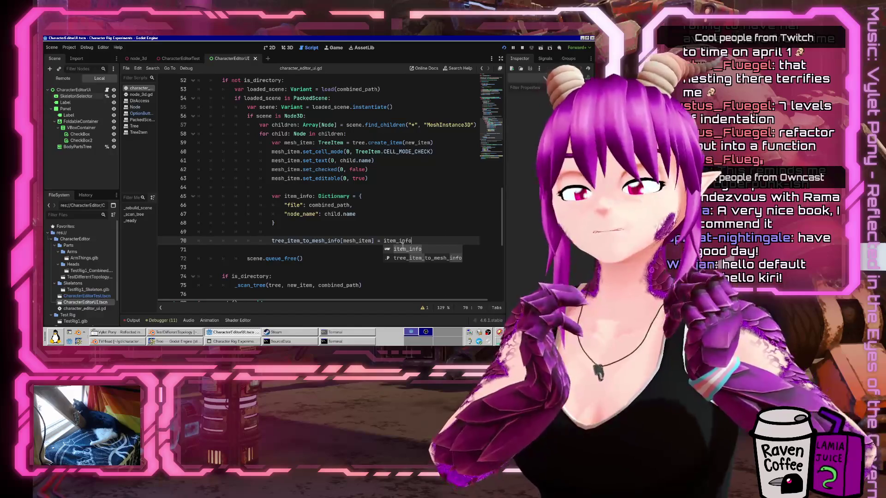
pyautogui.scroll(12, 334, 295)
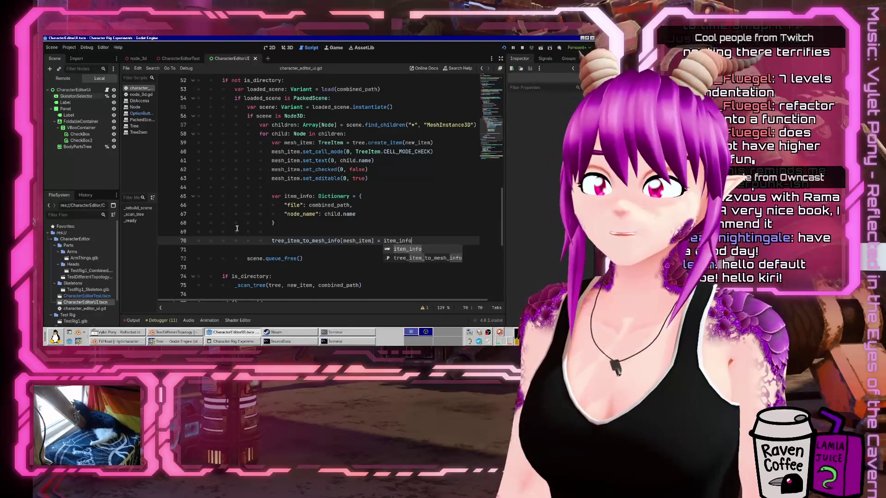
pyautogui.click(332, 177)
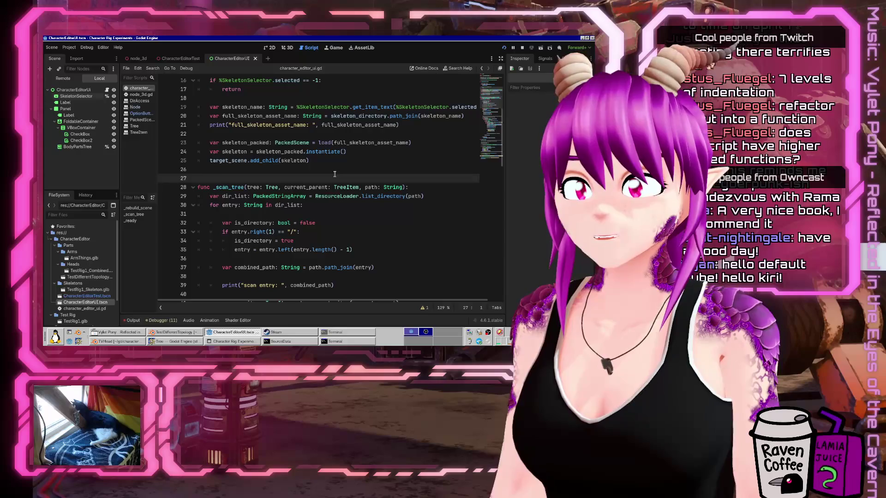
pyautogui.press('Return')
pyautogui.press('Return')
pyautogui.press('Up')
pyautogui.press('Up')
pyautogui.press('Tab')
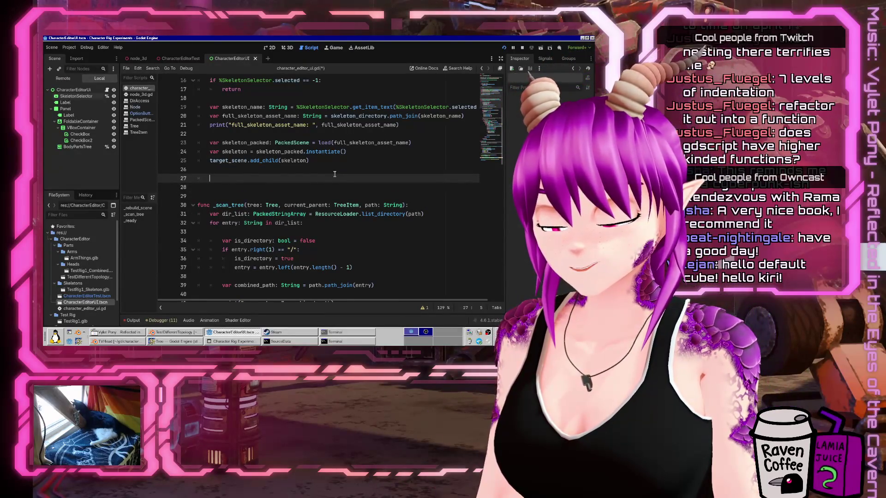
pyautogui.click(454, 69)
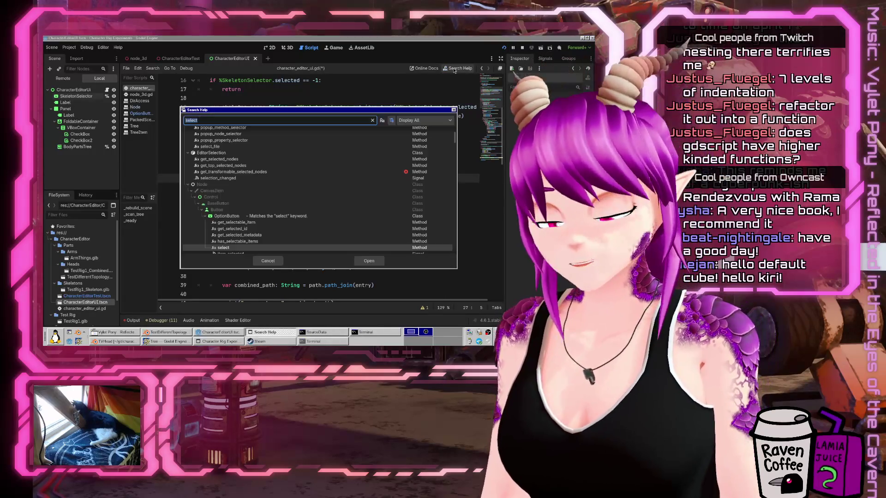
pyautogui.write('Dictionary')
pyautogui.press('Return')
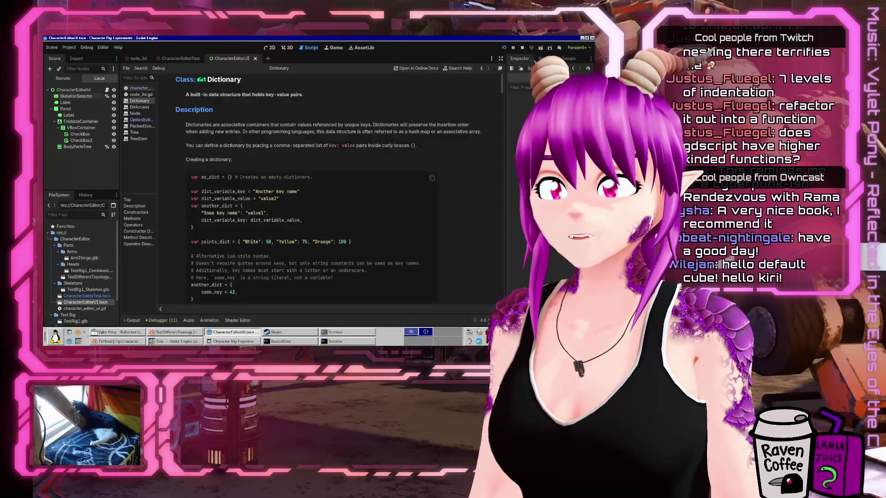
pyautogui.scroll(-5, 342, 197)
pyautogui.scroll(-5, 342, 198)
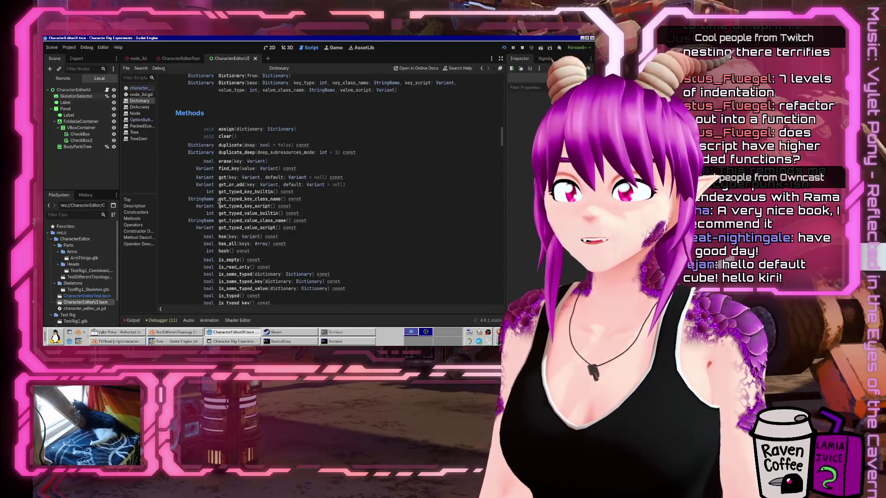
pyautogui.scroll(-3, 218, 199)
pyautogui.scroll(-5, 219, 189)
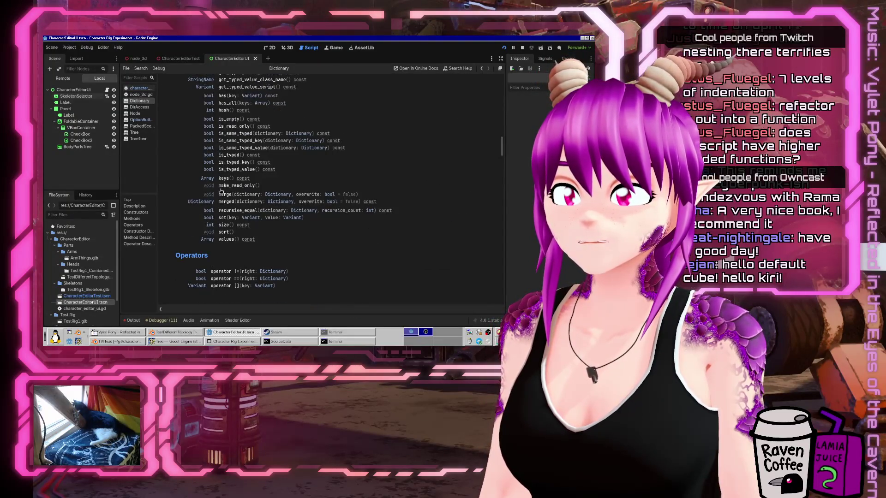
pyautogui.click(140, 88)
pyautogui.write('var all_tree_tiems')
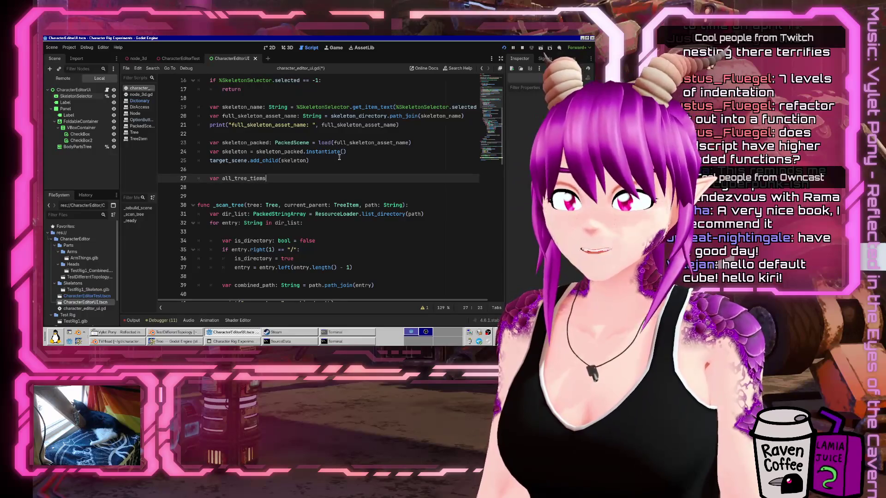
# Declare all_tree_items: Array[TreeItem] = tree_item_to_mesh_info.keys().
pyautogui.press('BackSpace')
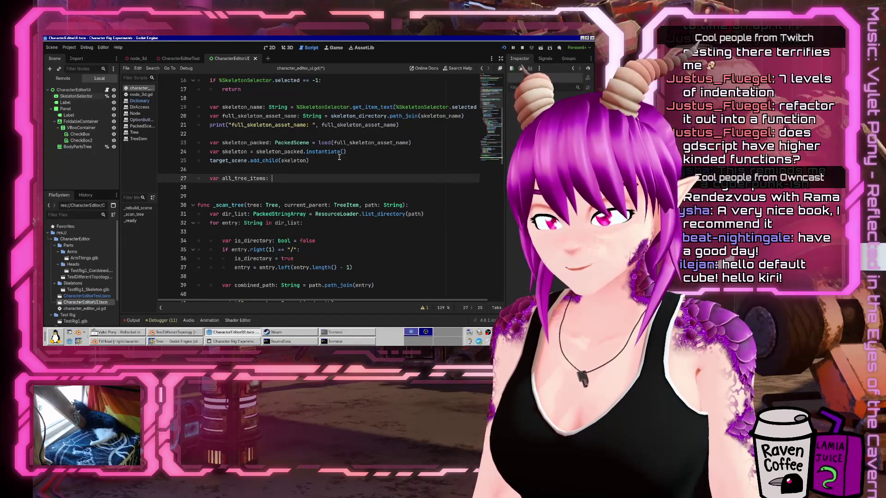
pyautogui.write('Array[TreeIt')
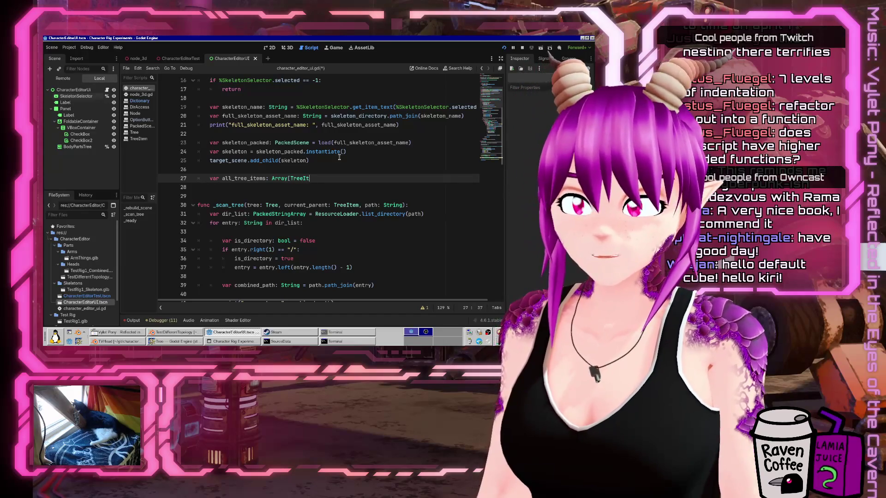
pyautogui.write('em] = ')
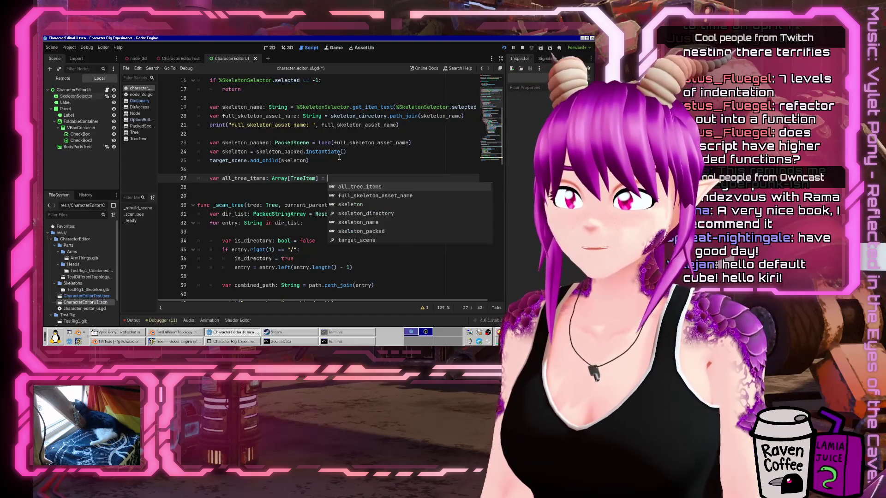
pyautogui.write('tree_item_to_mesh_info')
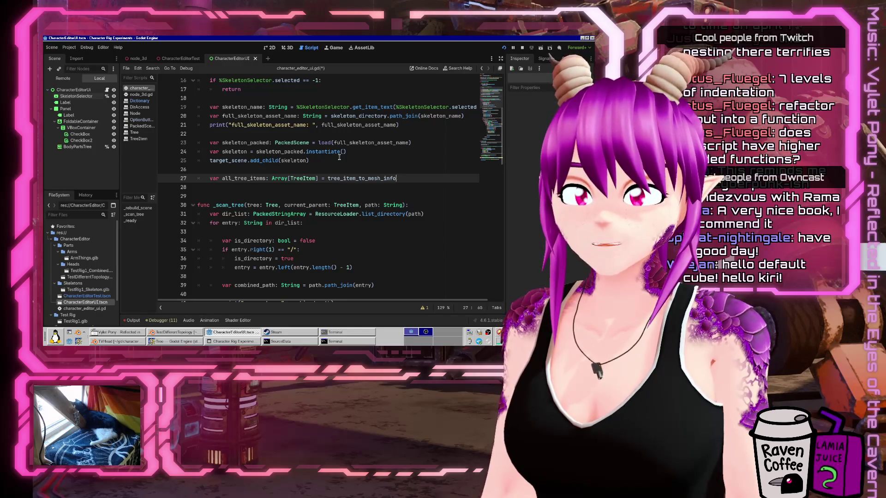
pyautogui.write('.keys()')
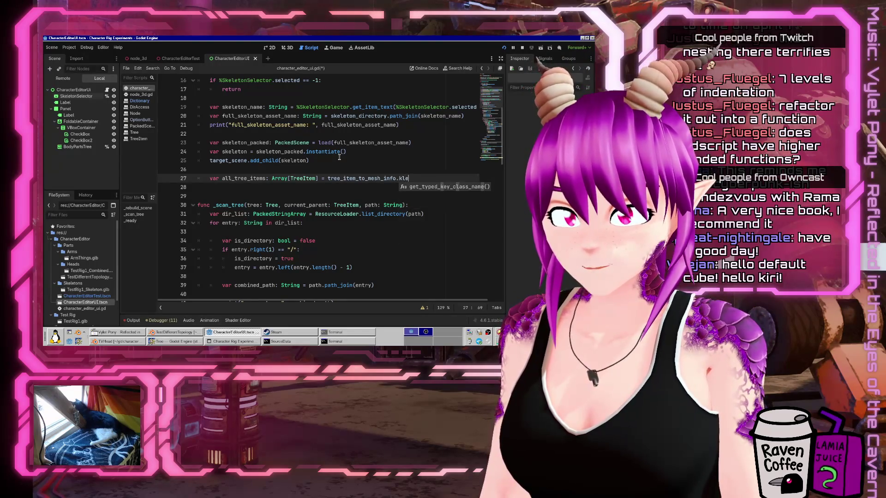
# Add a for tree_item: TreeItem in all_tree_items loop and begin a tree_item.is_ check.
pyautogui.press('Return')
pyautogui.write('for ')
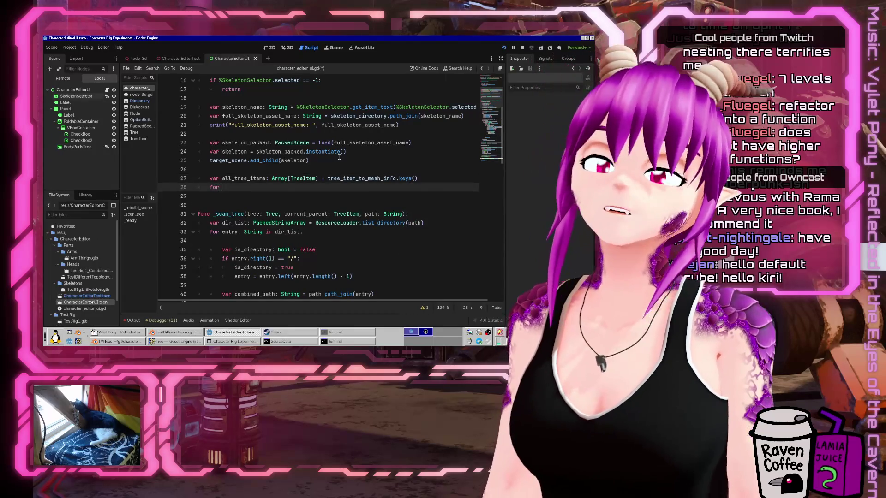
pyautogui.write('tree_item:')
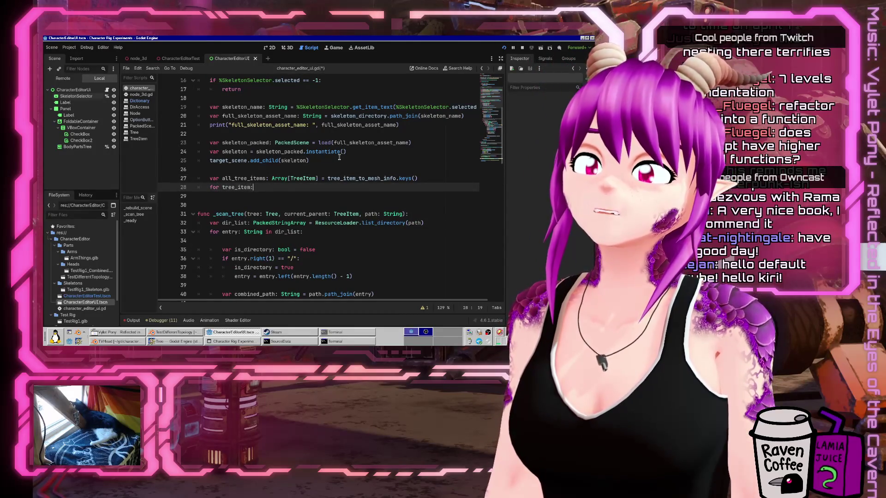
pyautogui.write(' TreeItem in ')
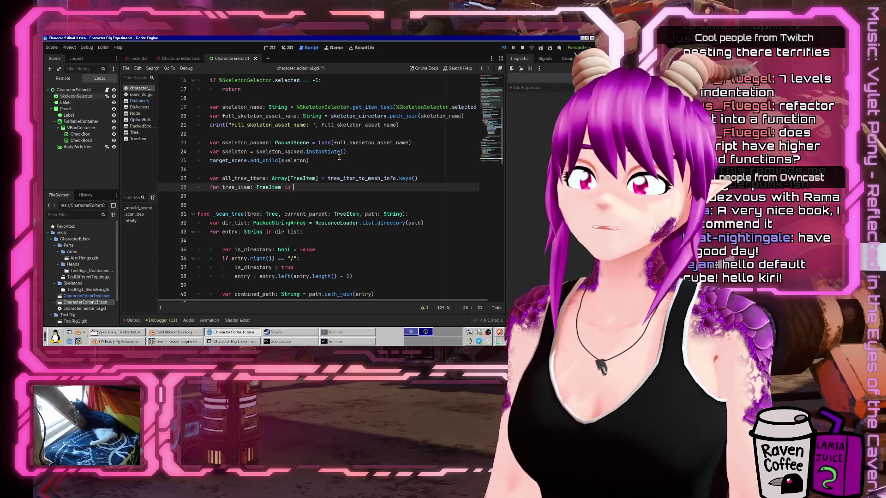
pyautogui.write('all')
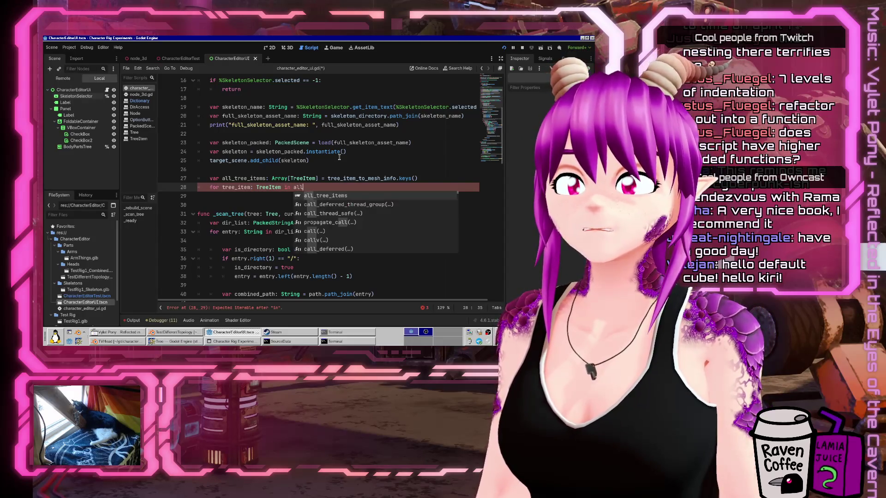
pyautogui.press('Return')
pyautogui.write(':')
pyautogui.press('Return')
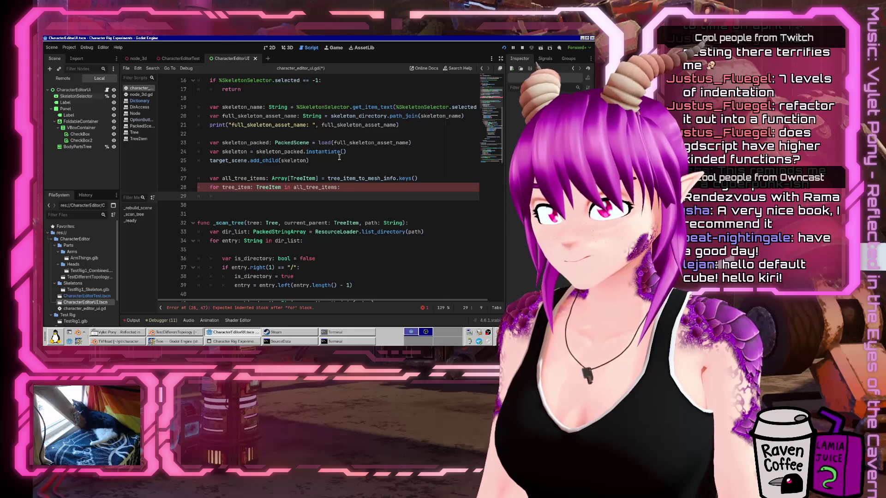
pyautogui.write('iftree_it')
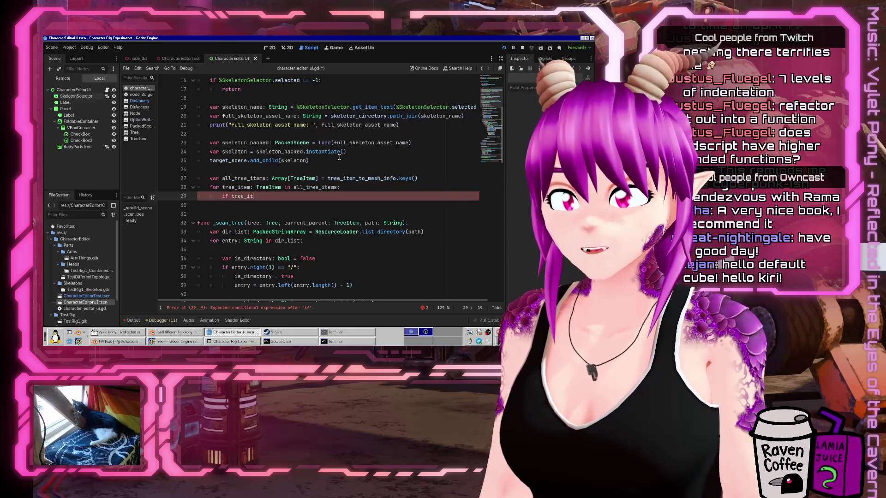
pyautogui.write('em.get_is')
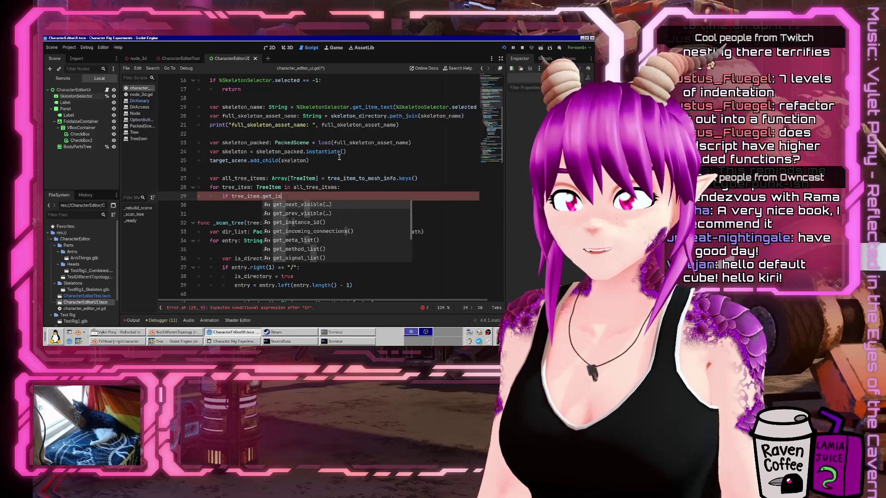
pyautogui.write('+')
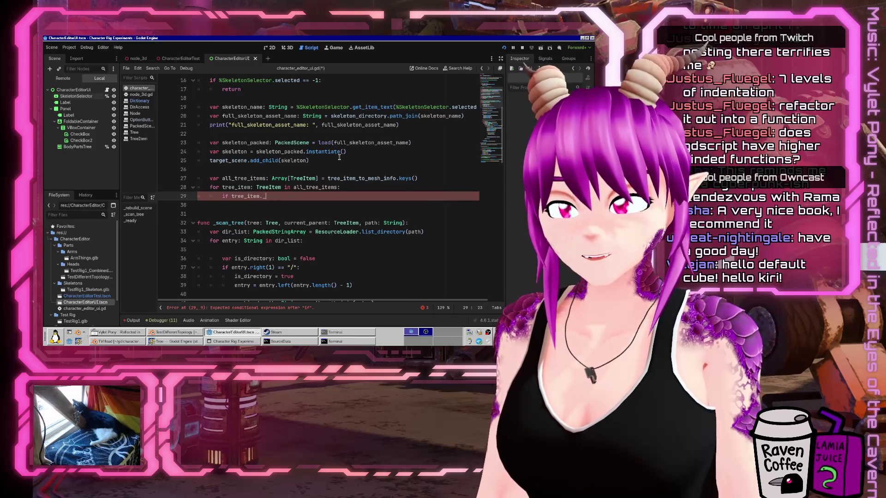
pyautogui.press('BackSpace')
pyautogui.write('get_c')
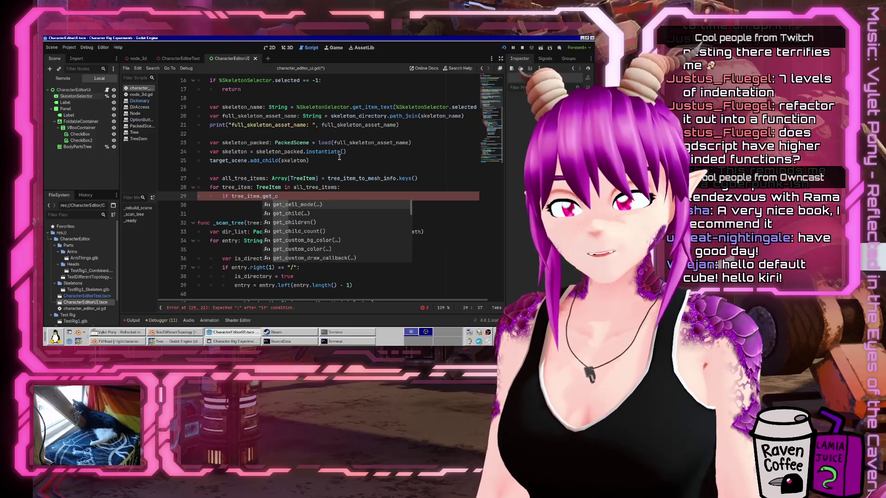
pyautogui.press('BackSpace')
pyautogui.write('is_')
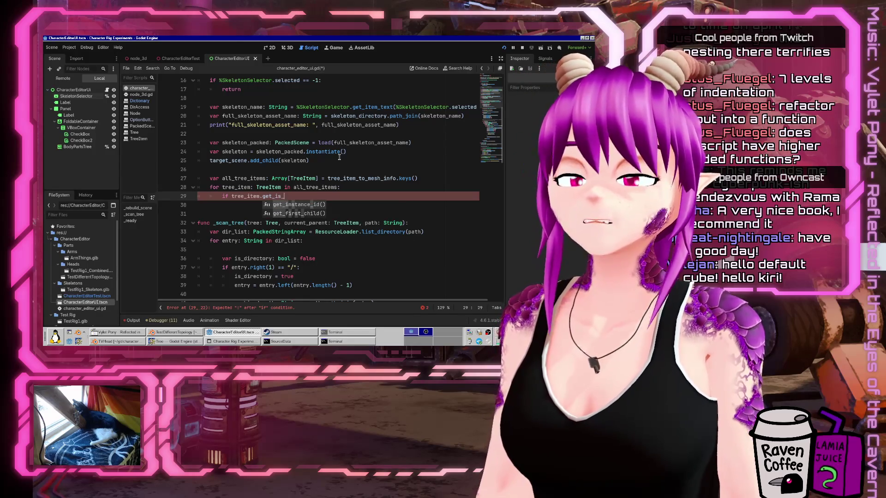
# Look up TreeItem's checked-state method in the documentation search.
pyautogui.click(458, 68)
pyautogui.write('treeitem')
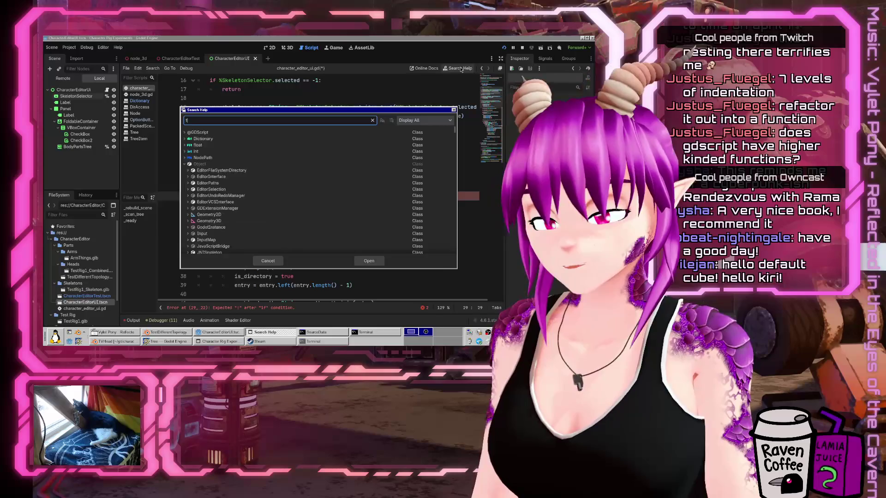
pyautogui.press('Return')
pyautogui.hotkey('ctrl', 'f')
pyautogui.write('checked')
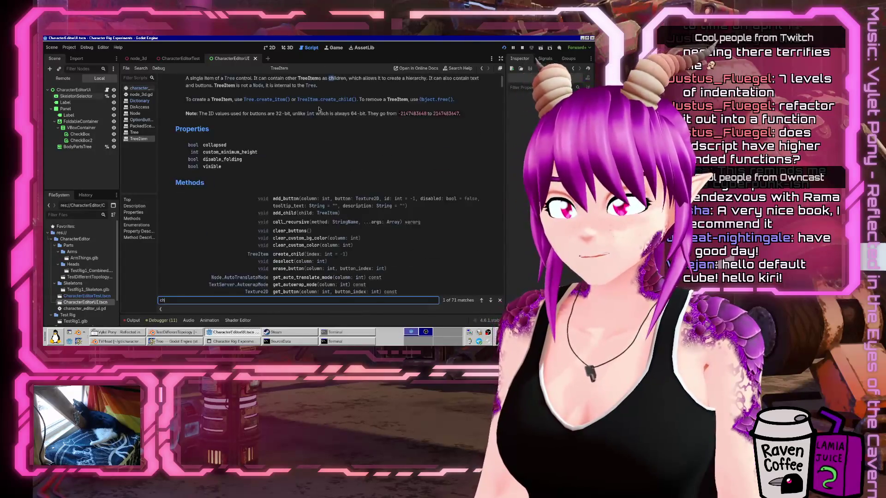
pyautogui.click(129, 88)
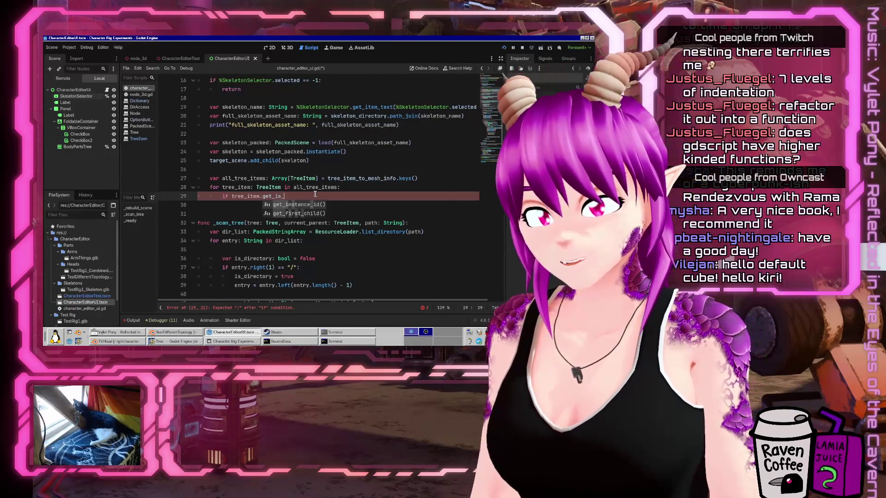
# Complete the condition as if tree_item.is_checked(0):.
pyautogui.press('BackSpace')
pyautogui.press('BackSpace')
pyautogui.press('BackSpace')
pyautogui.write('is_checked(')
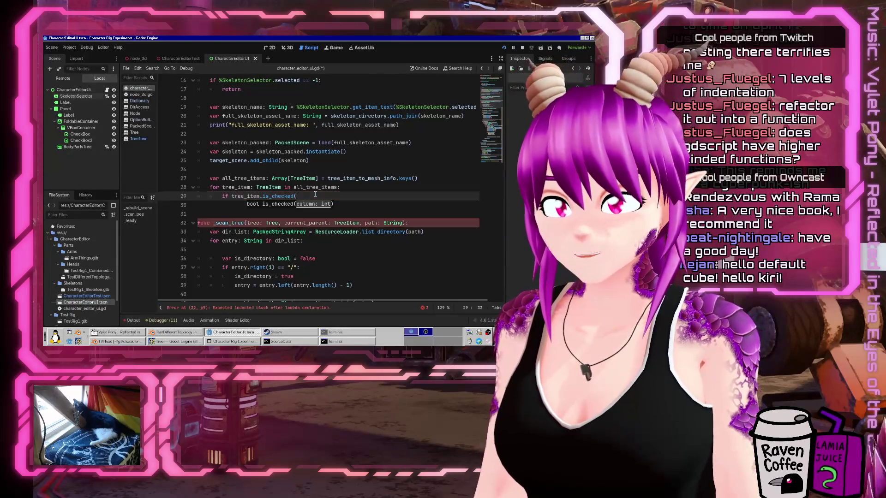
pyautogui.press('BackSpace')
pyautogui.press('BackSpace')
pyautogui.write(')')
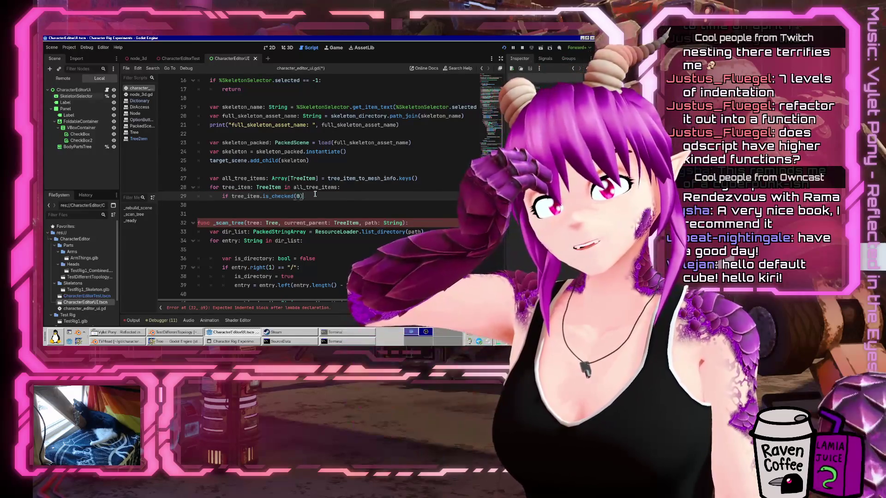
pyautogui.write(':')
pyautogui.press('Return')
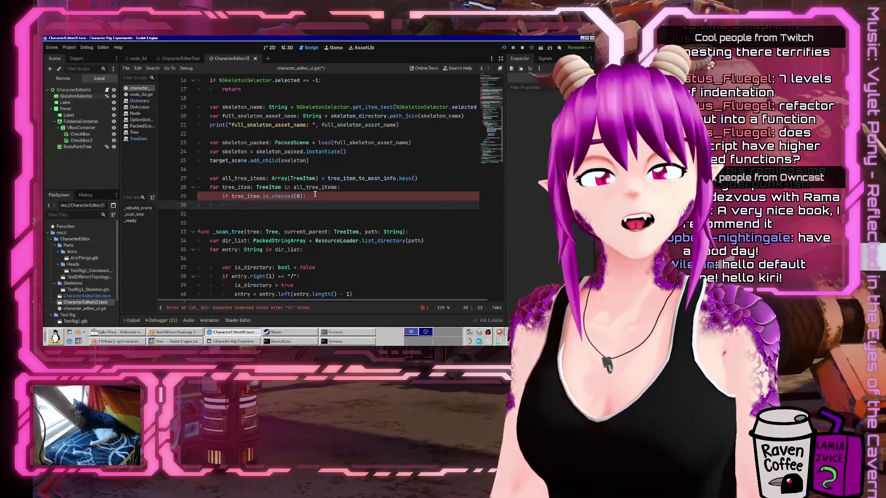
# Declare item_path: String read from tree_item_to_mesh_info[tree_item].
pyautogui.write('load()')
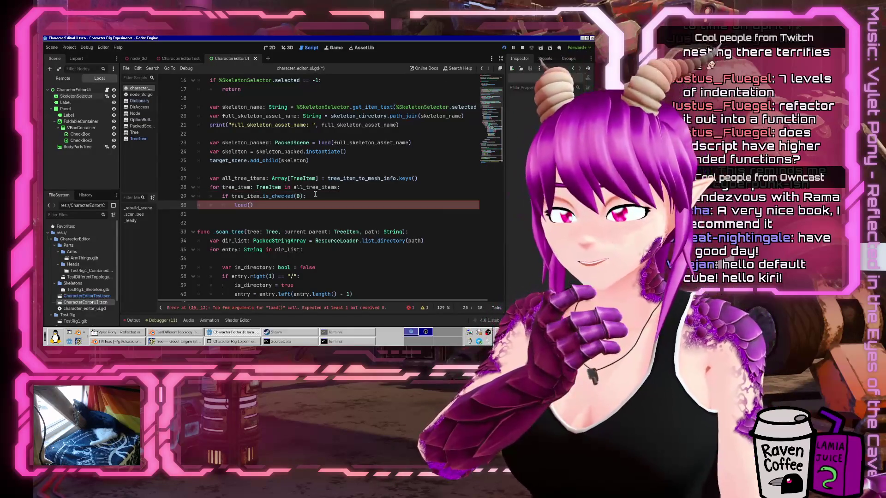
pyautogui.write('var ')
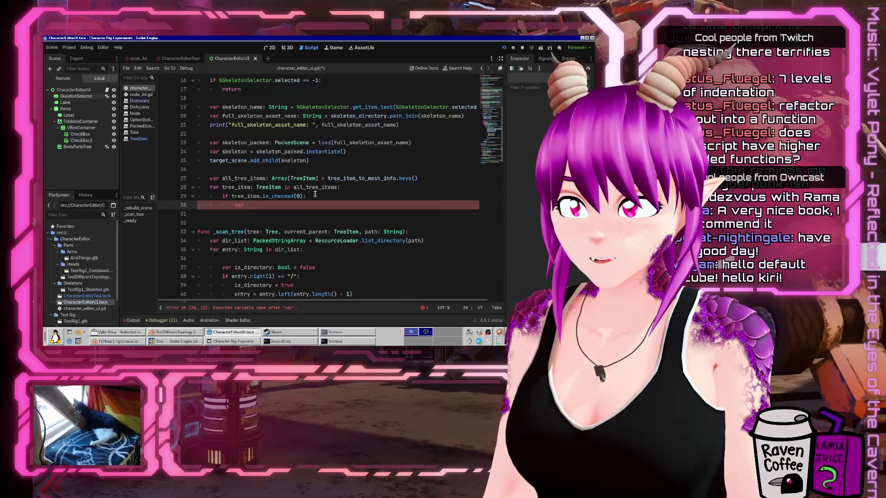
pyautogui.write('item_path')
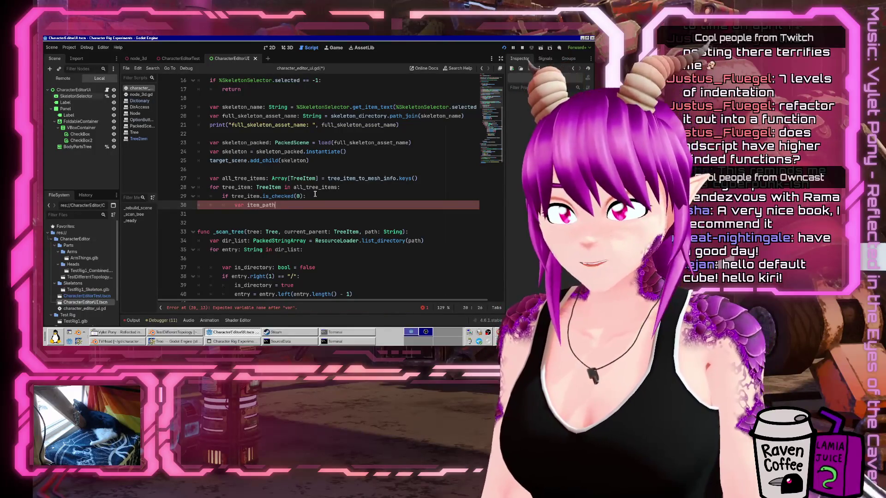
pyautogui.write(': Stringtree')
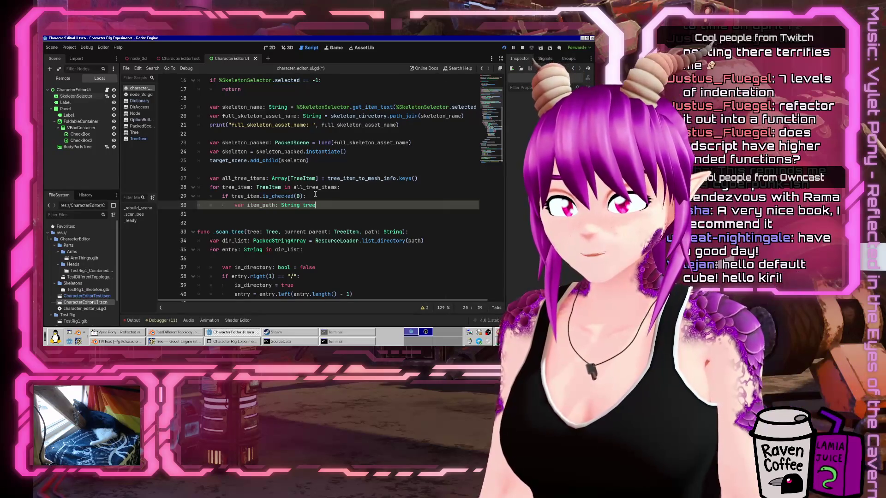
pyautogui.write('item')
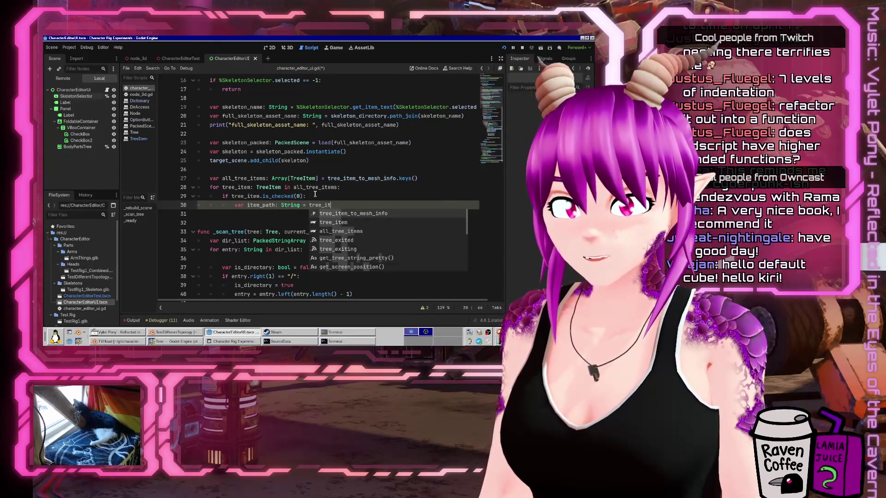
pyautogui.press('Return')
pyautogui.write('tree_item][')
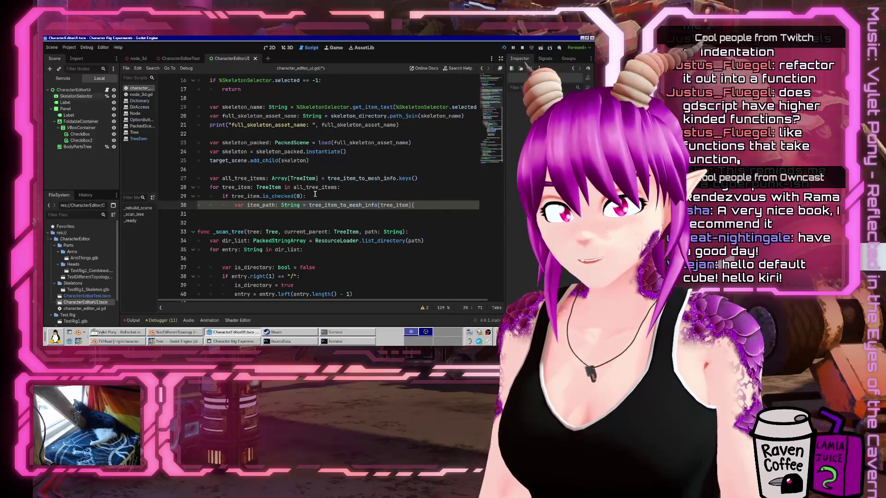
pyautogui.press('BackSpace')
pyautogui.write('["no')
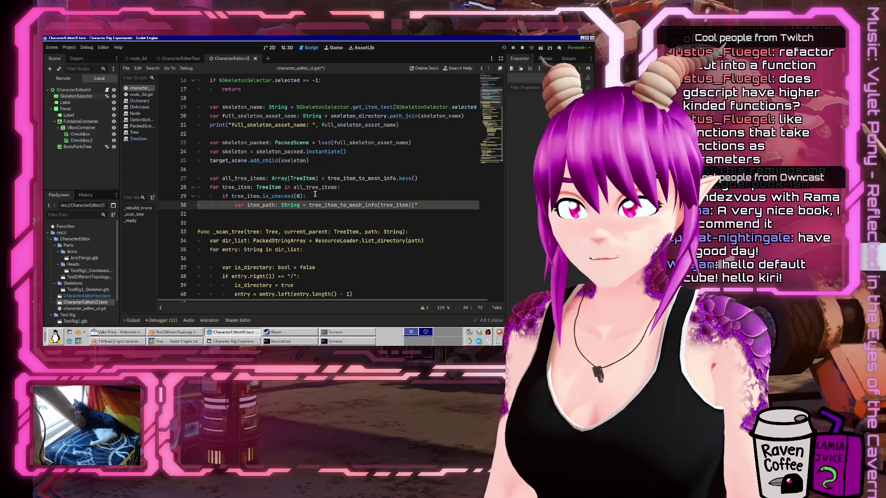
pyautogui.scroll(-8, 315, 193)
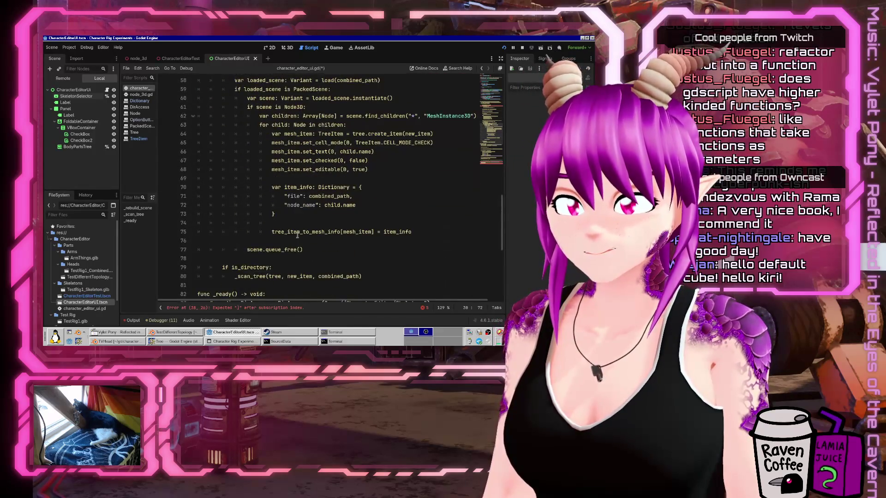
pyautogui.scroll(8, 297, 234)
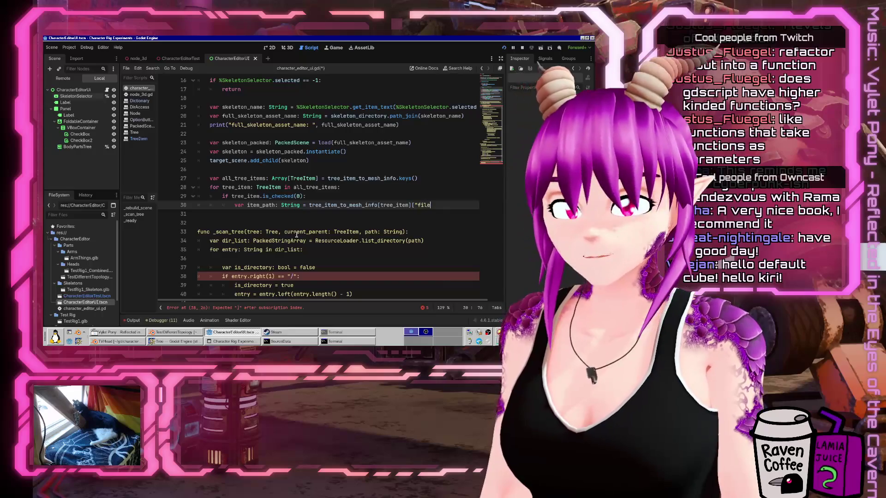
pyautogui.write('"]')
# Declare item_name: String from tree_item_to_mesh_info[tree_item]["node_name"] and save.
pyautogui.press('Return')
pyautogui.write('var item_name')
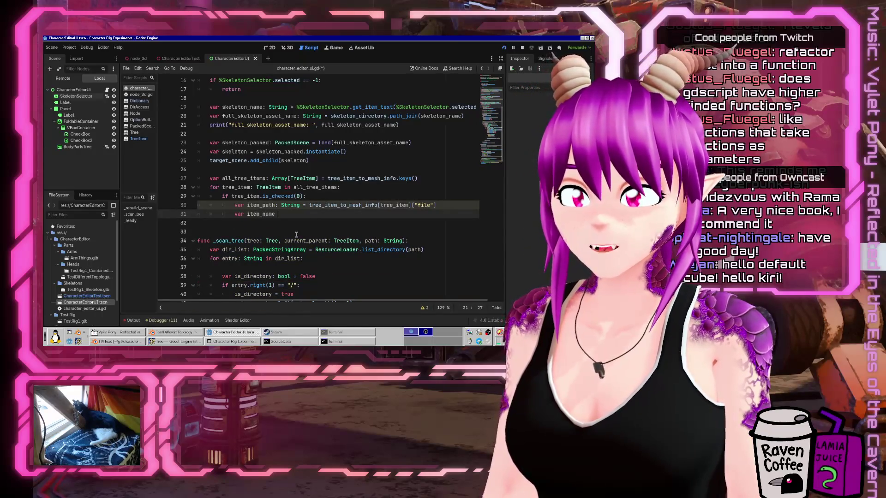
pyautogui.press('BackSpace')
pyautogui.write(': String = tree_item_to_mesh_info[tree_item]["name')
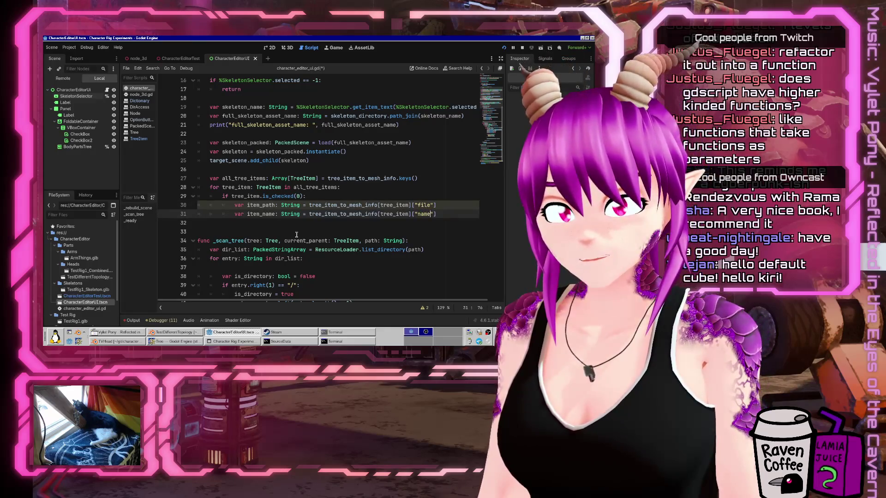
pyautogui.hotkey('ctrl', 's')
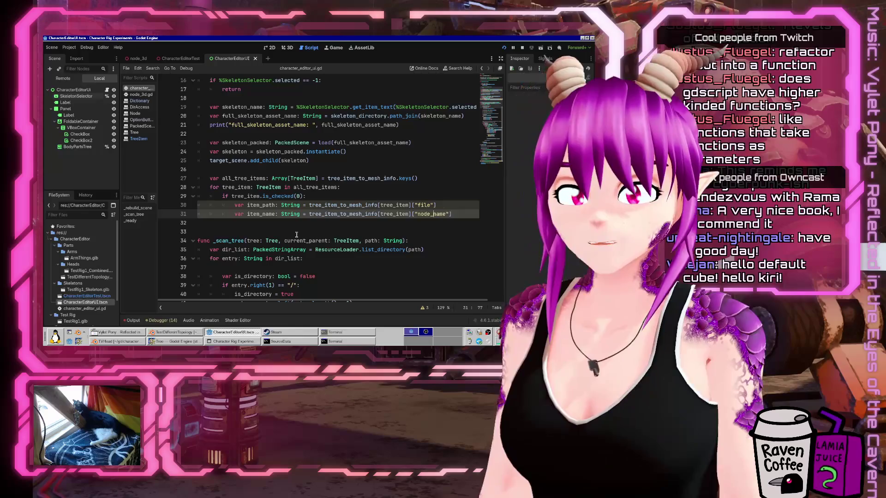
# Add var packed_scene: PackedScene = load(item_path) below the item_name line.
pyautogui.press('End')
pyautogui.press('Return')
pyautogui.write('(')
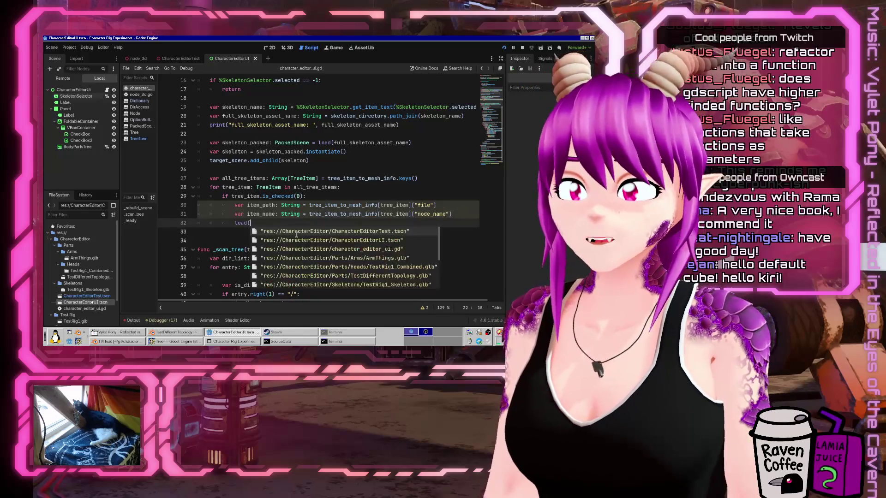
pyautogui.write('item_path)')
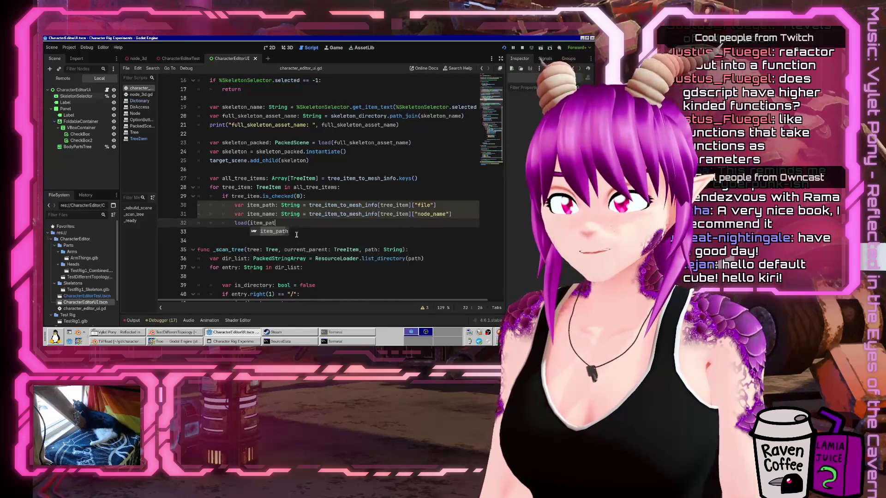
pyautogui.press('Home')
pyautogui.write('var packed_scene')
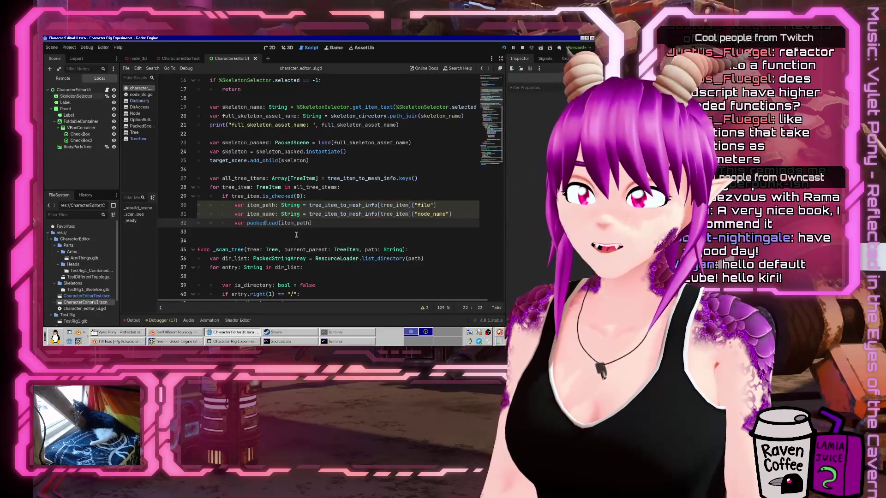
pyautogui.write(': Packe ')
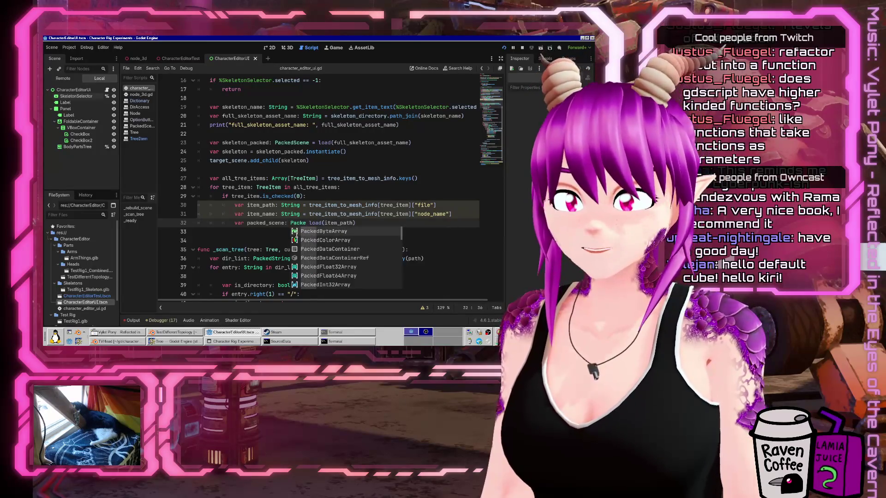
pyautogui.write('dS')
pyautogui.press('Return')
pyautogui.write('=')
# Begin a new var line below the load and dismiss the completion popup.
pyautogui.press('End')
pyautogui.press('Return')
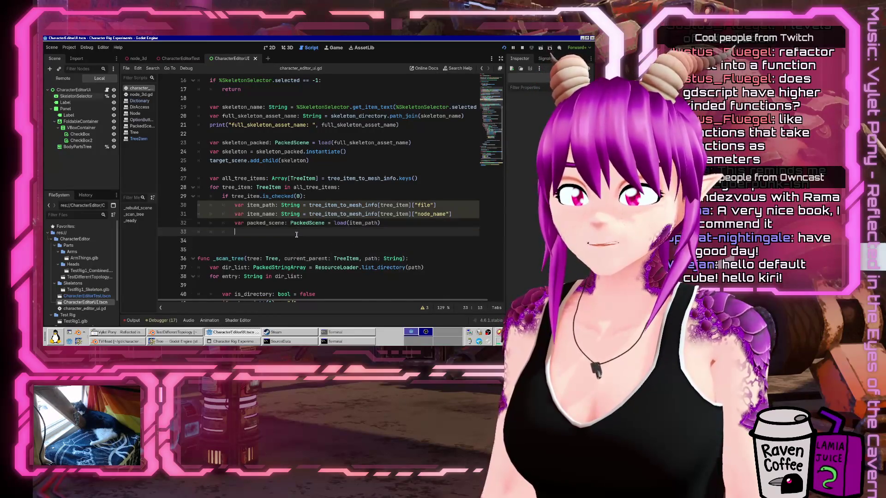
pyautogui.write('var s')
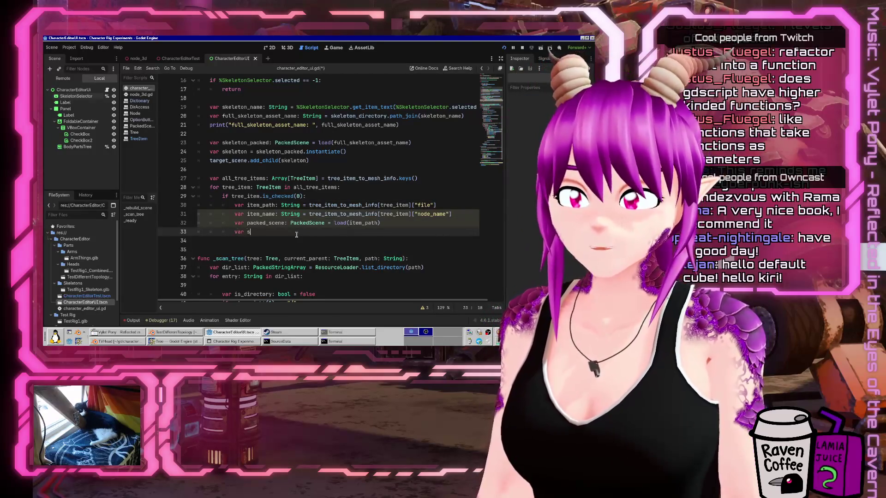
pyautogui.write('=')
pyautogui.press('BackSpace')
pyautogui.press('BackSpace')
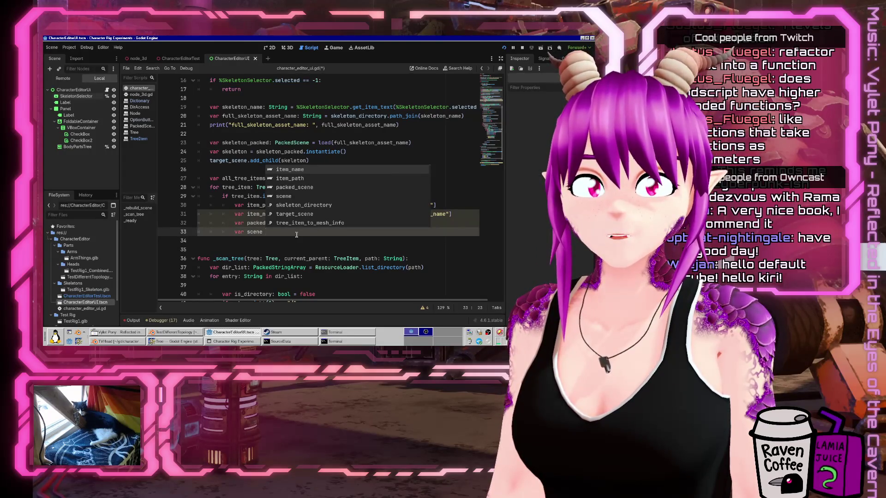
pyautogui.press('Escape')
pyautogui.press('Up')
pyautogui.press('Up')
pyautogui.press('Up')
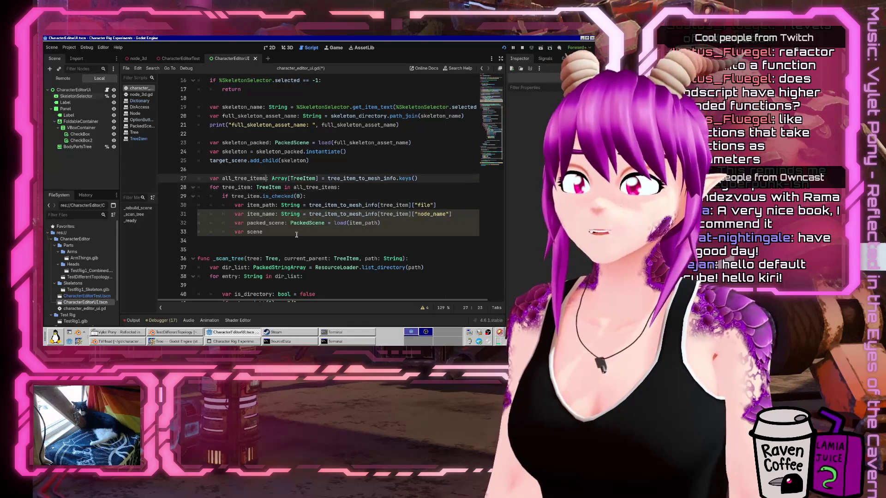
# Add a two-line '# FIXME: Fix reloading the glb…' comment above the tree-items loop.
pyautogui.press('Return')
pyautogui.press('Tab')
pyautogui.write('# FIXME: Fix re')
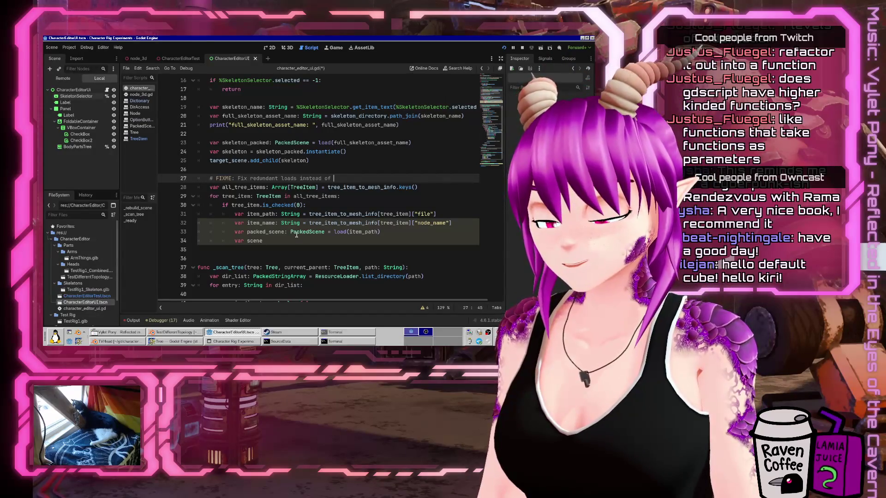
pyautogui.write('oading the m')
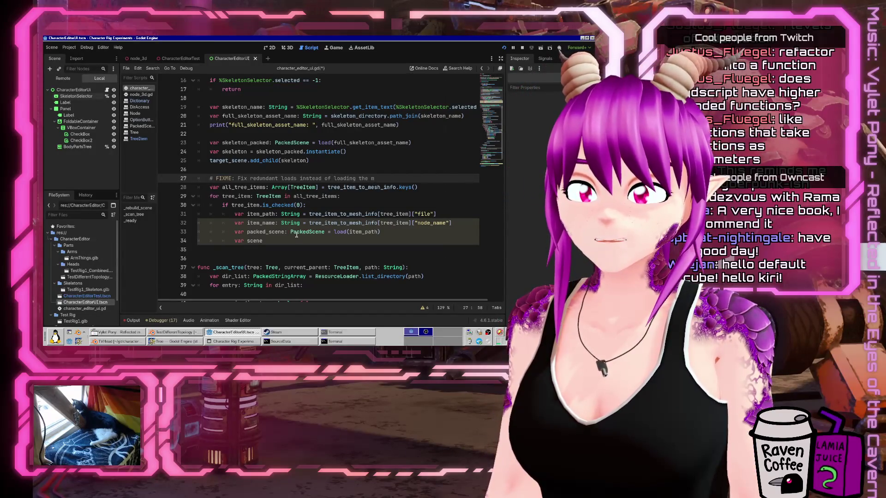
pyautogui.press('BackSpace')
pyautogui.write('glb for ev')
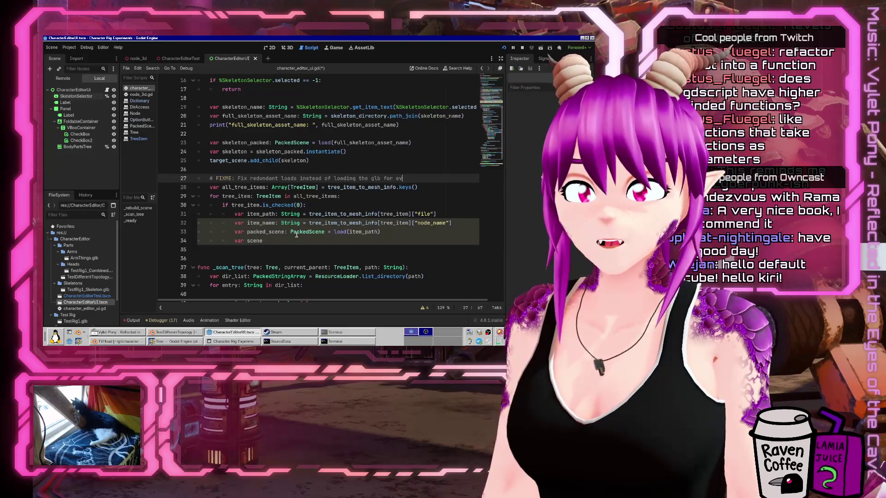
pyautogui.write('ery single')
pyautogui.press('Return')
pyautogui.write('#')
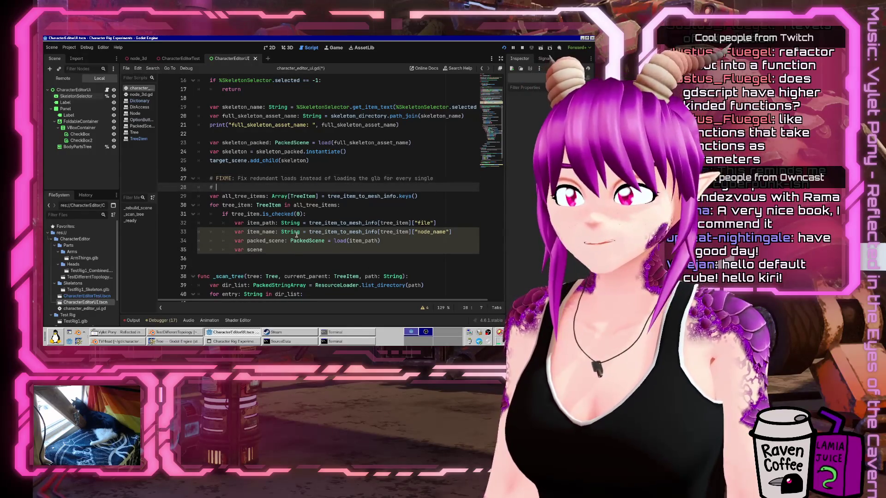
pyautogui.write('e inst')
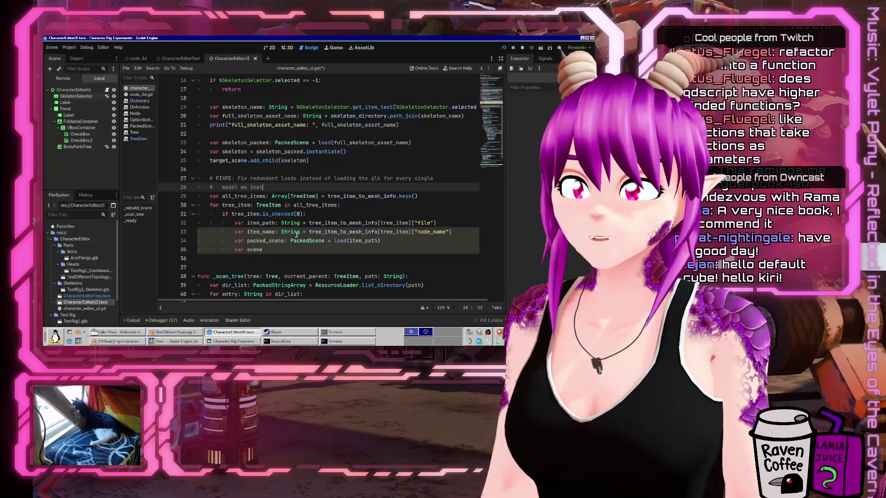
pyautogui.write('antiate out of it.')
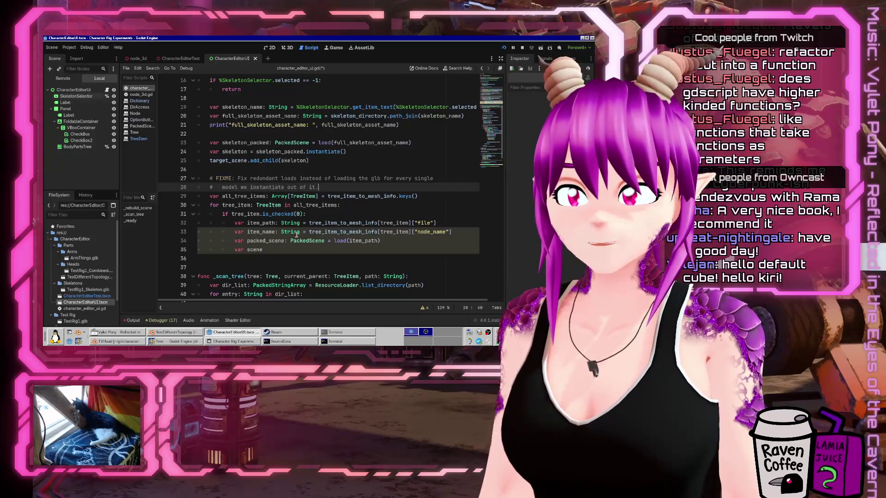
pyautogui.press('Down')
pyautogui.press('Down')
pyautogui.press('Down')
pyautogui.press('Down')
pyautogui.press('Down')
pyautogui.press('Down')
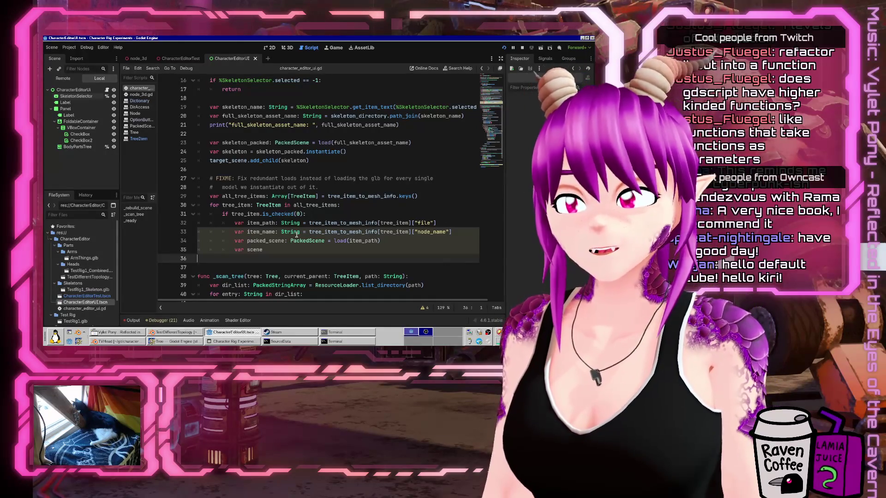
# Comment out the unfinished var scene line and add an indented blank line below the loop.
pyautogui.press('Return')
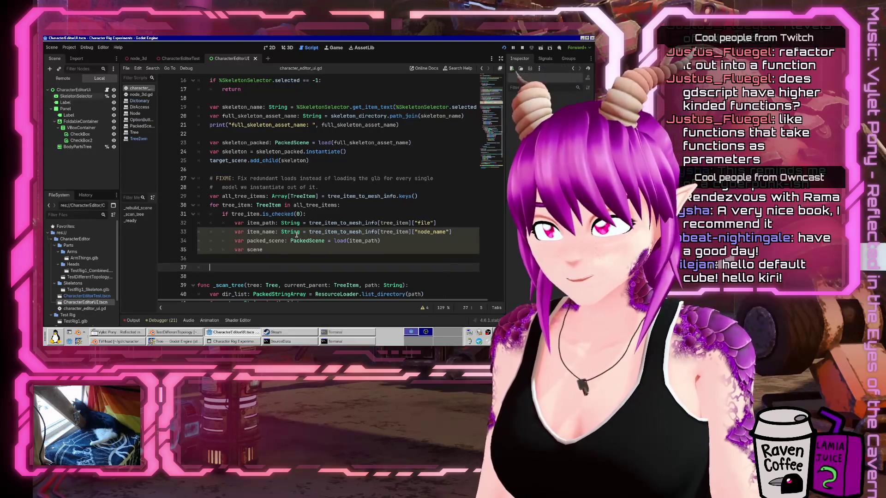
pyautogui.press('Up')
pyautogui.press('Up')
pyautogui.hotkey('ctrl', 'k')
pyautogui.press('Down')
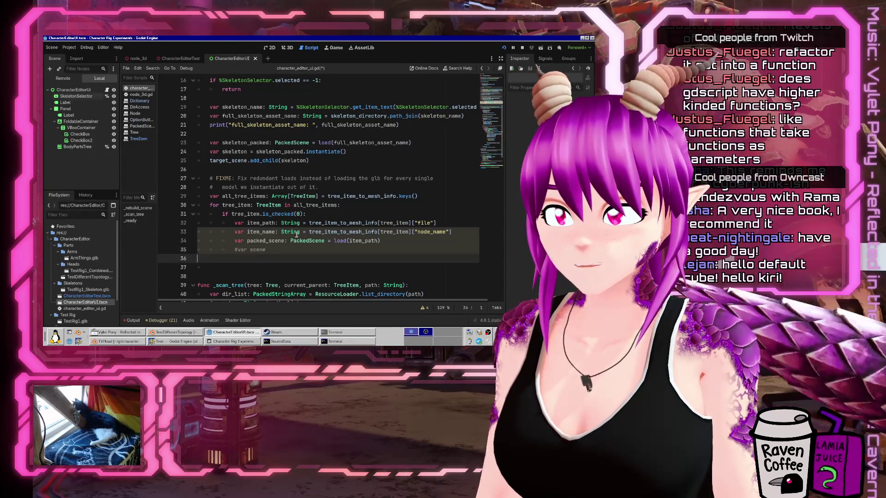
pyautogui.press('Down')
pyautogui.press('Tab')
# Add a temporary test line 'var foo: Callable = _scan_tree' and save the script.
pyautogui.write('f')
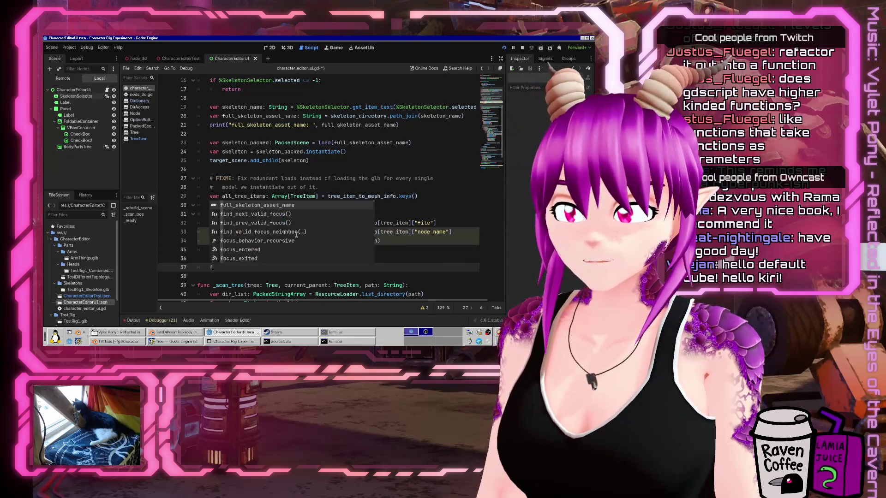
pyautogui.press('BackSpace')
pyautogui.write('var ')
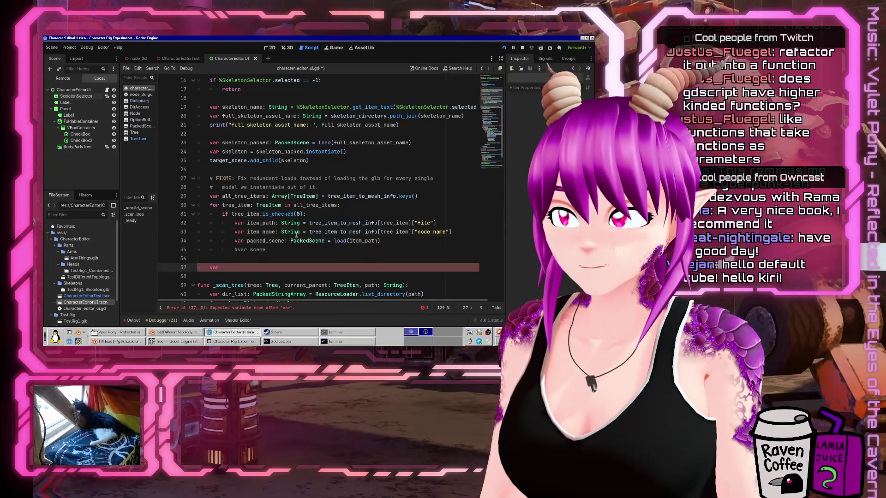
pyautogui.write('foo: Callable = _scan')
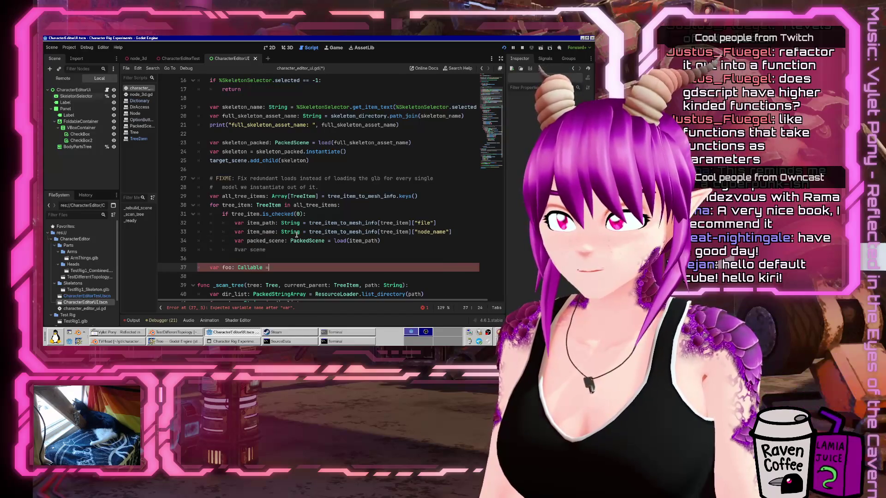
pyautogui.press('Return')
pyautogui.press('Down')
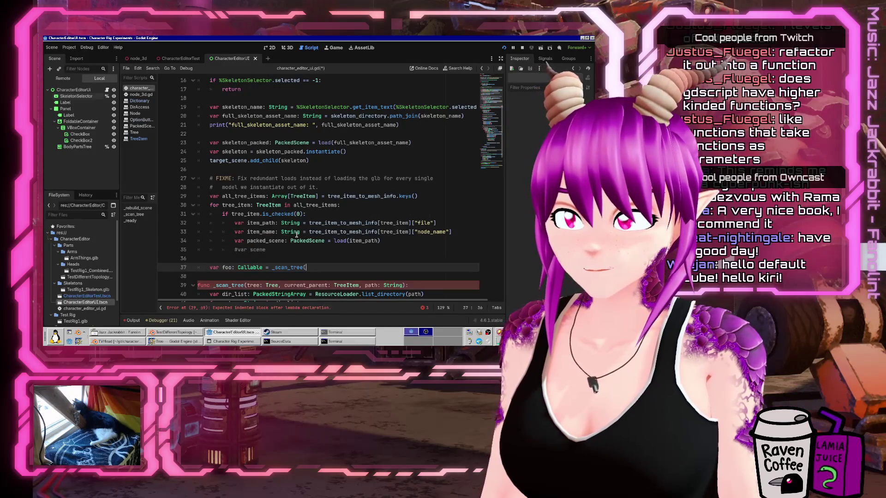
pyautogui.hotkey('ctrl', 's')
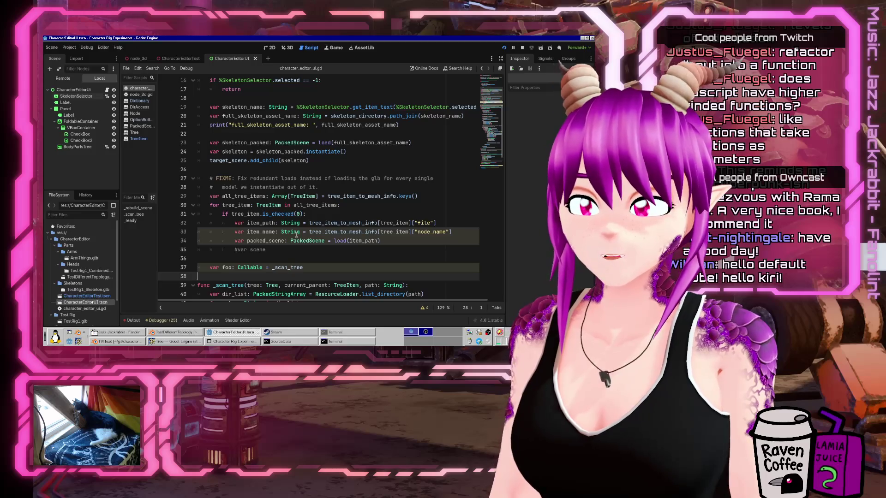
# Delete the temporary Callable test line and its leftover blank line.
pyautogui.press('Up')
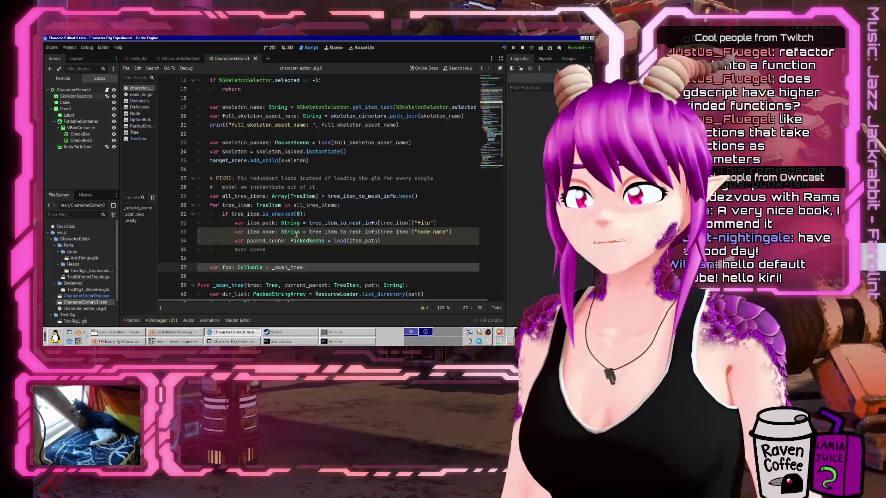
pyautogui.hotkey('ctrl', 'shift', 'k')
pyautogui.hotkey('ctrl', 'shift', 'k')
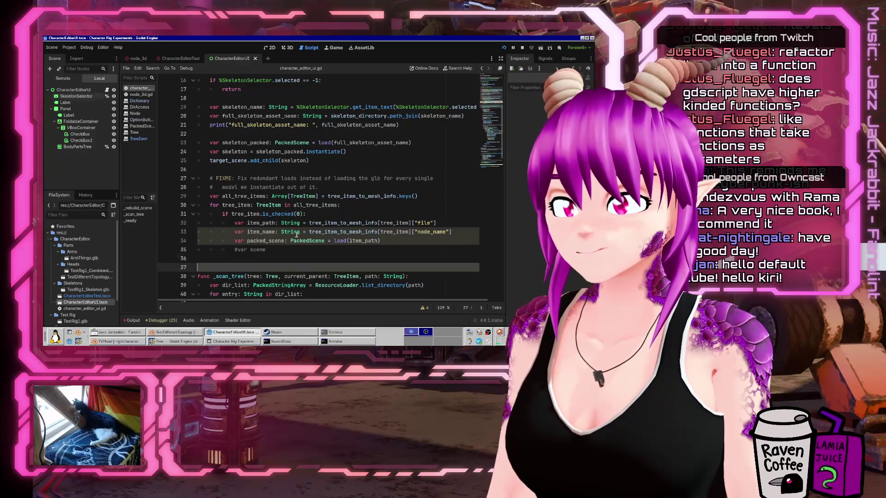
pyautogui.press('Up')
pyautogui.press('Up')
# Uncomment line 35 and complete it as 'var scene: Node = packed_scene.instantiate()', then start a new line.
pyautogui.press('Delete')
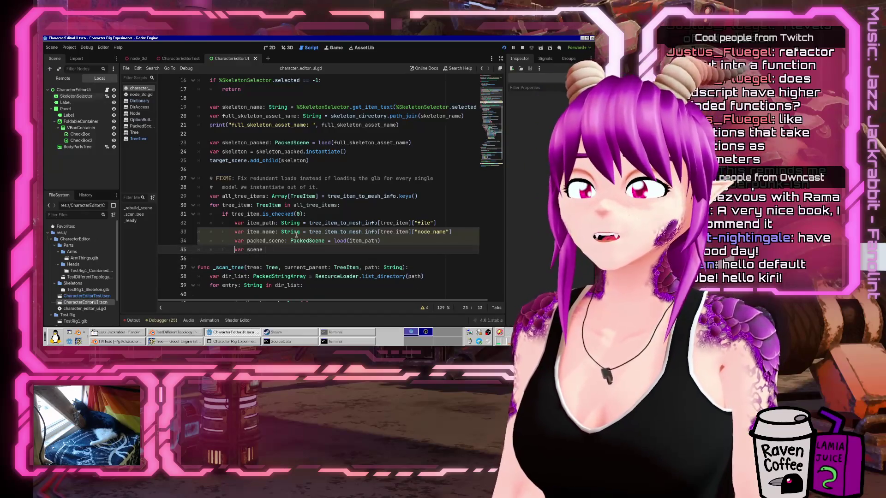
pyautogui.press('BackSpace')
pyautogui.write(':')
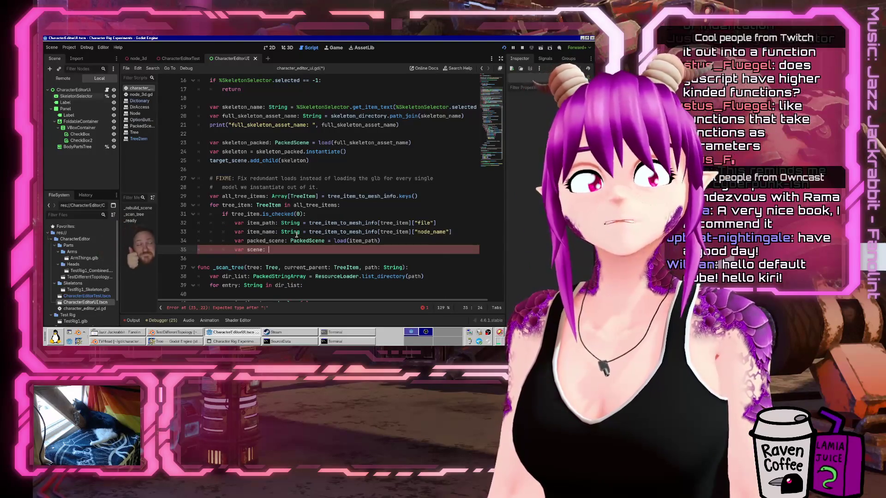
pyautogui.write('No')
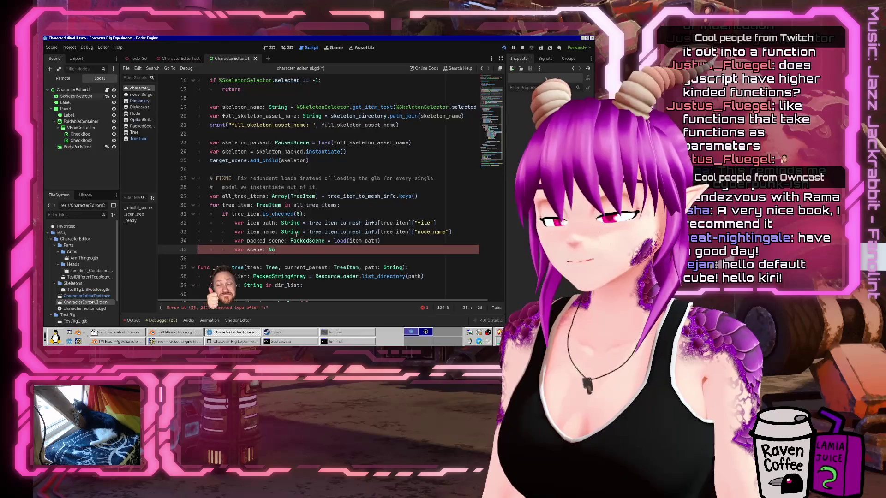
pyautogui.write('de = packl')
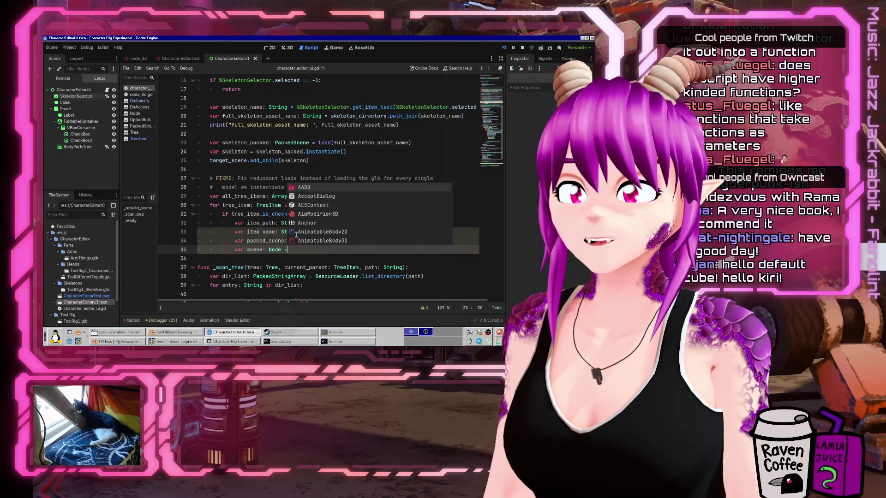
pyautogui.press('BackSpace')
pyautogui.write('ed_scene.instan')
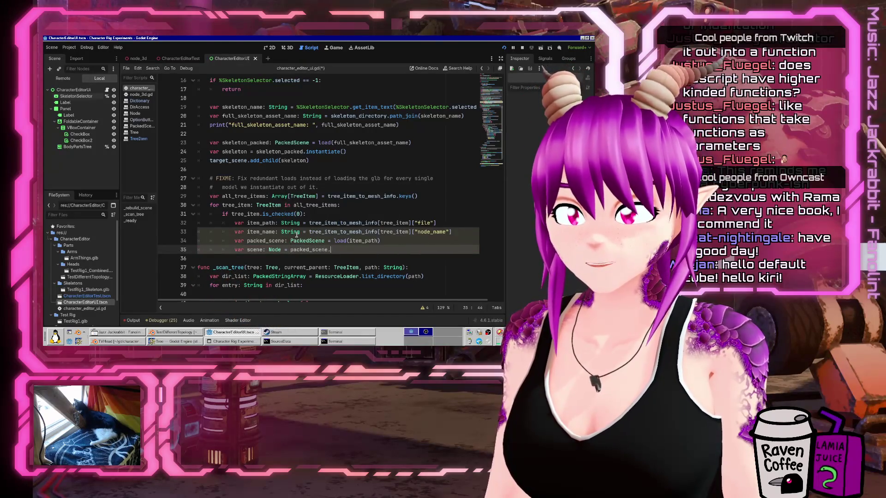
pyautogui.press('Return')
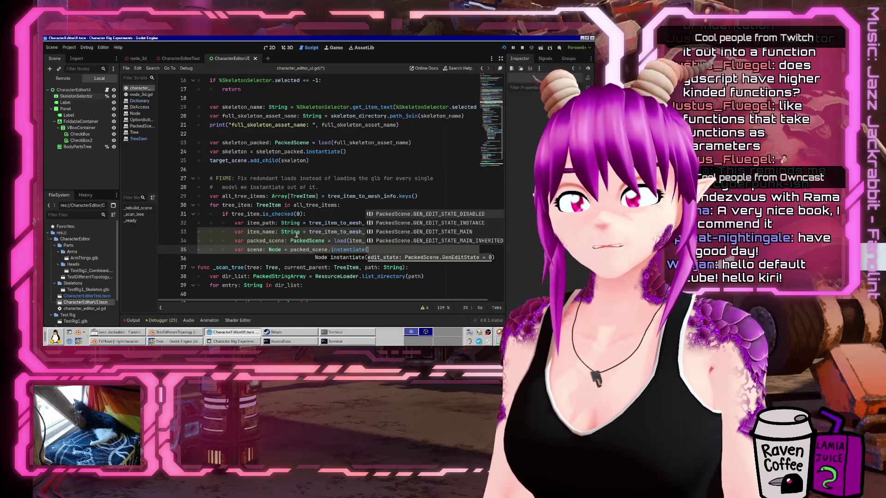
pyautogui.write(')')
pyautogui.press('Return')
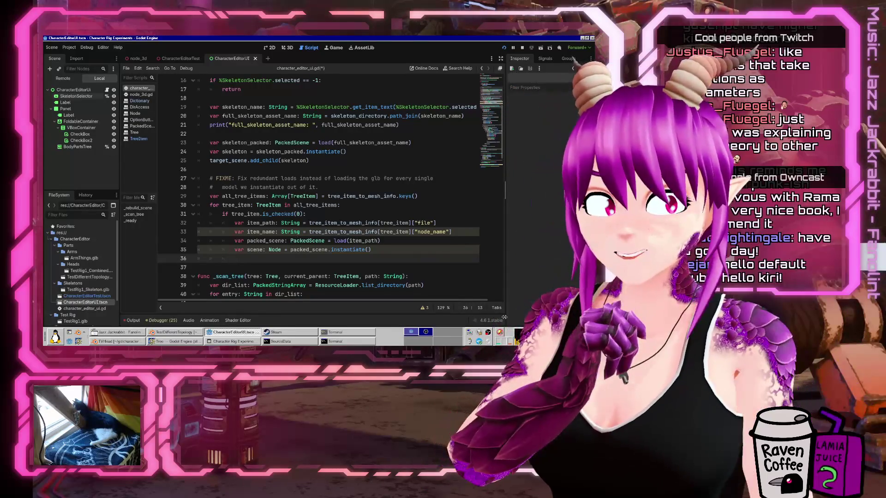
# Replace child.name on line 77 with scene.get_path_to(child).
pyautogui.scroll(-15, 335, 256)
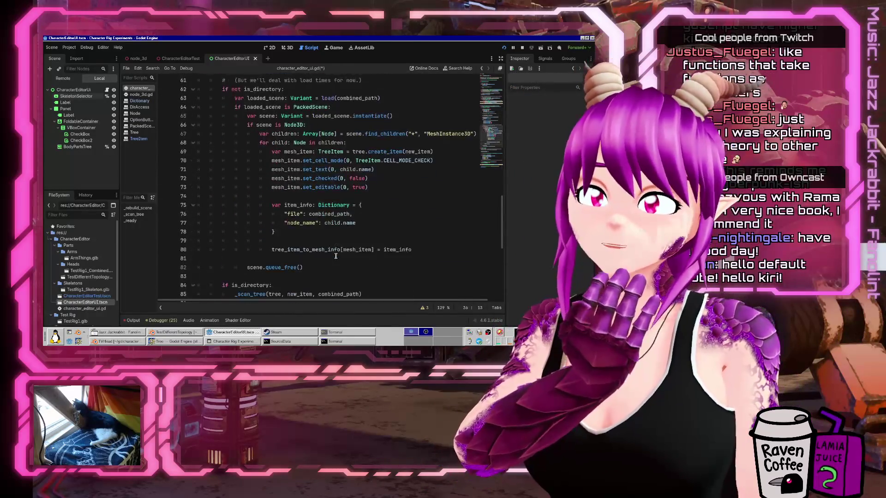
pyautogui.click(336, 224)
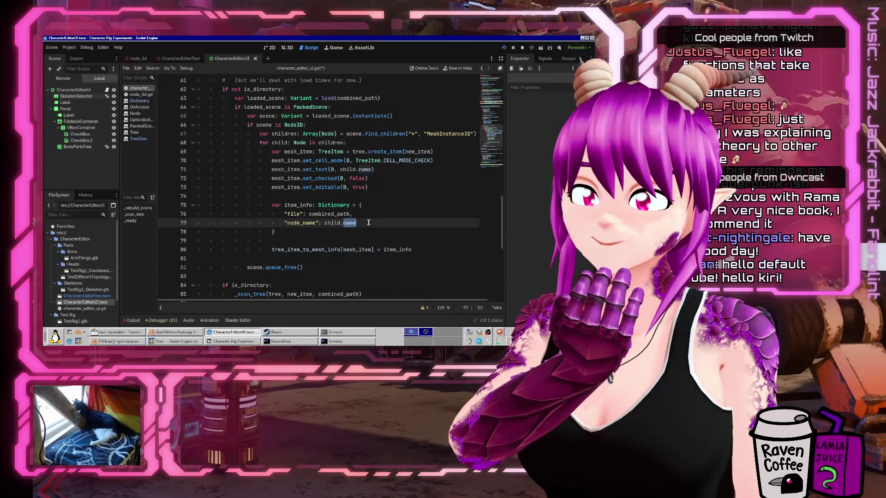
pyautogui.tripleClick(369, 222)
pyautogui.click(382, 222)
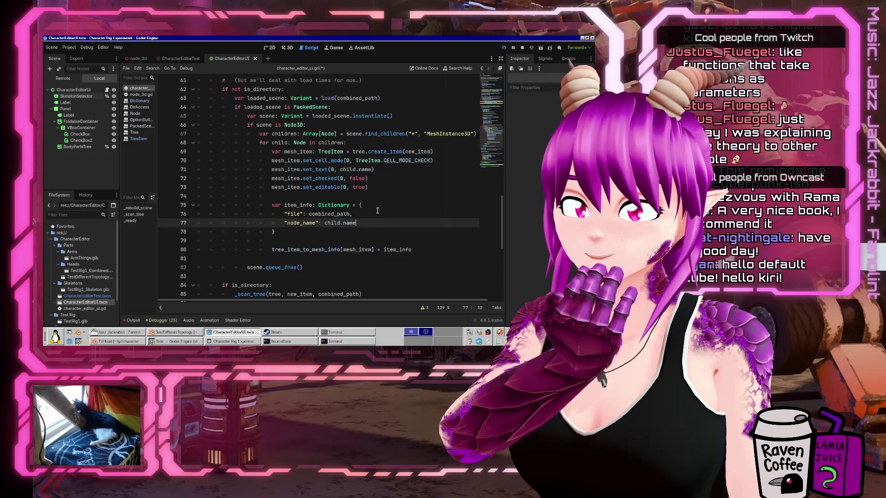
pyautogui.doubleClick(347, 170)
pyautogui.click(329, 143)
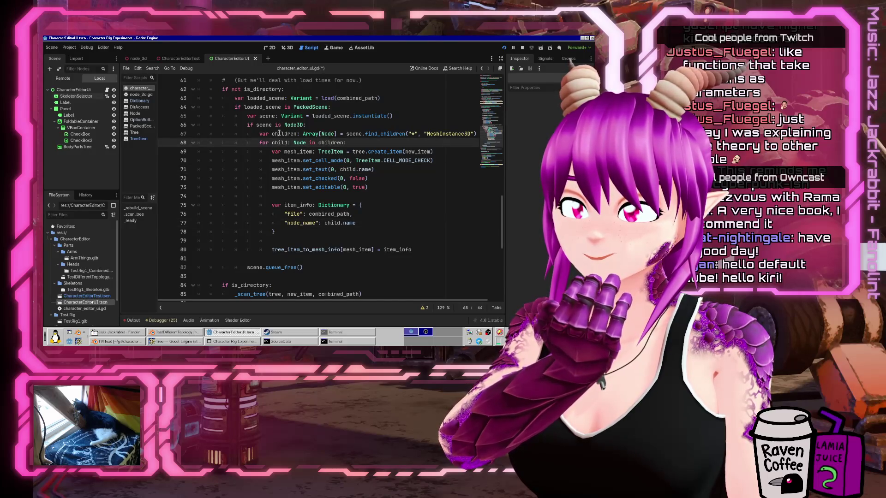
pyautogui.click(343, 250)
pyautogui.click(342, 223)
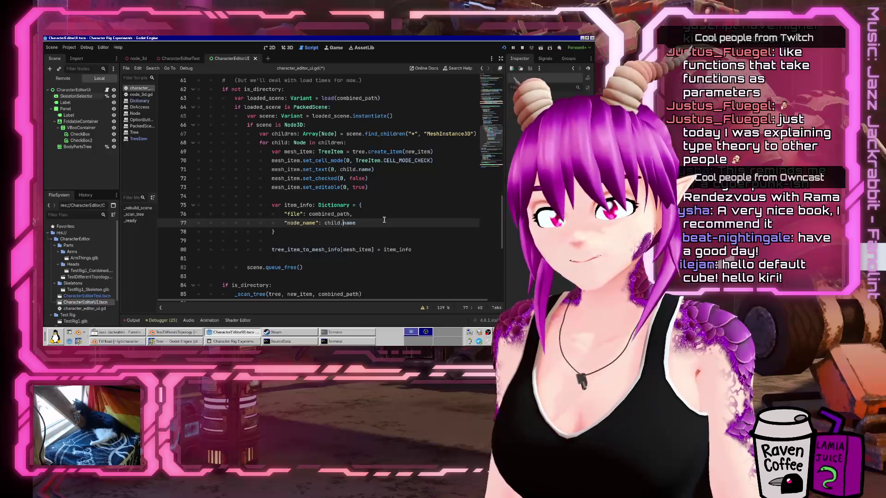
pyautogui.write('scene.get_pa')
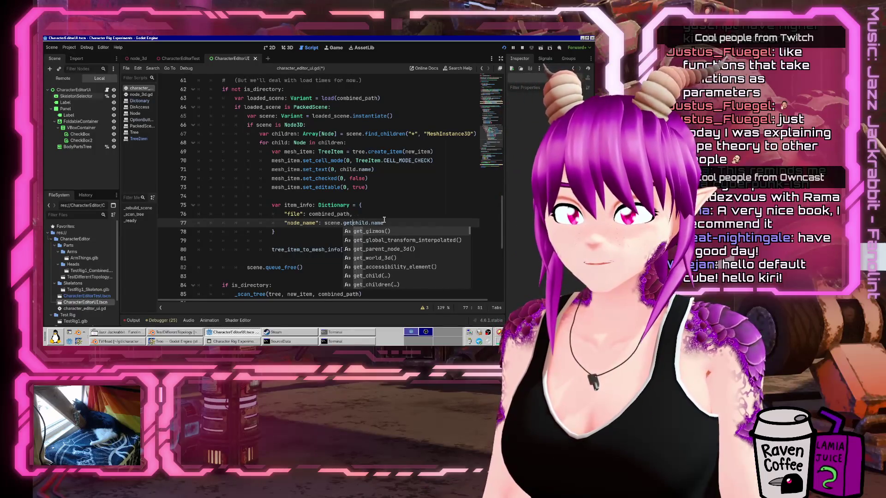
pyautogui.write('th_to(')
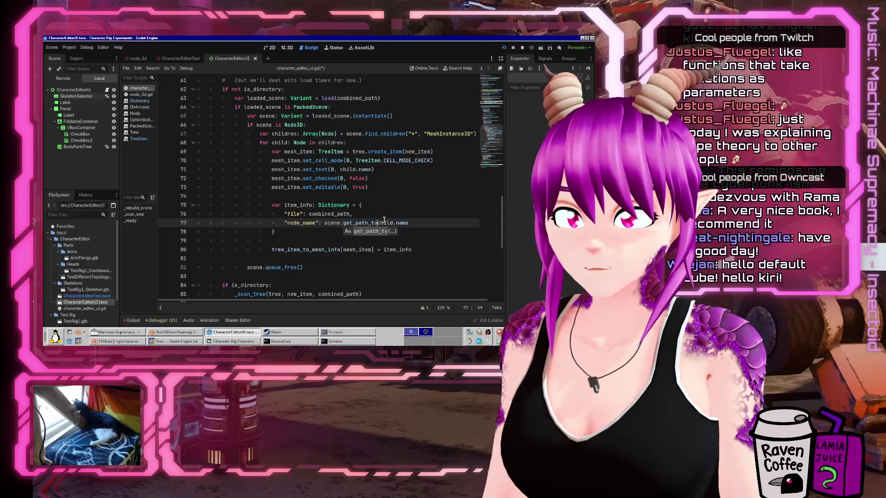
pyautogui.press('End')
pyautogui.press('BackSpace')
pyautogui.press('BackSpace')
pyautogui.press('BackSpace')
pyautogui.write(')')
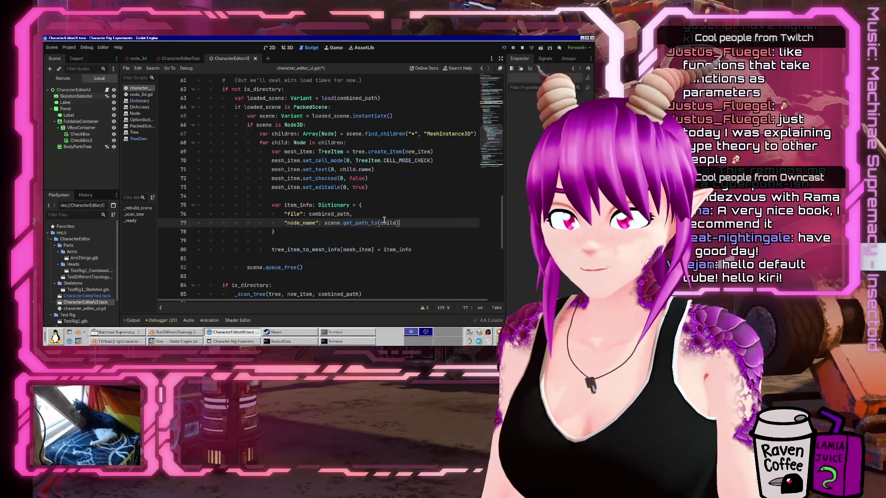
pyautogui.write('.to_str')
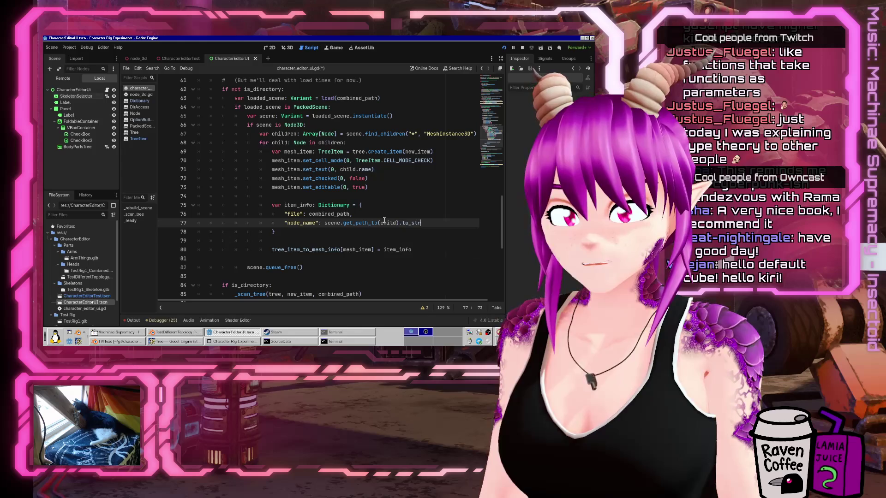
pyautogui.hotkey('ctrl', 'z')
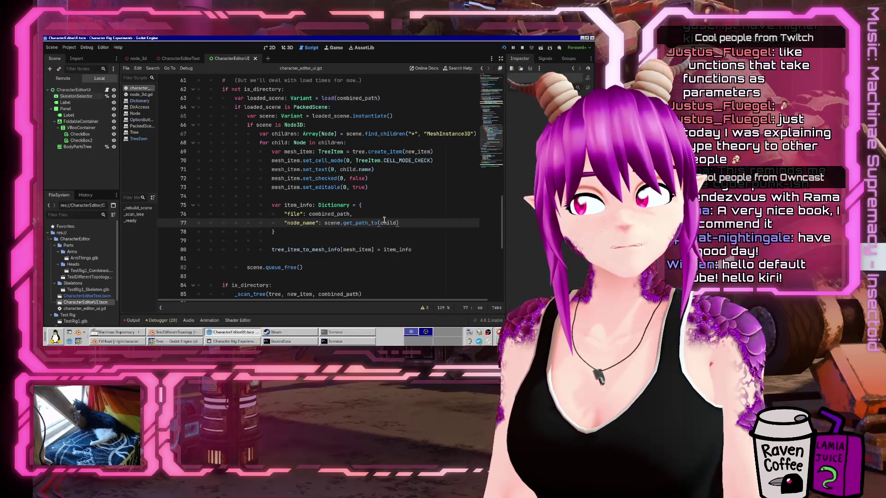
# Rename the item_info key 'node_name' to 'node_path'.
pyautogui.hotkey('ctrl', 'Left')
pyautogui.hotkey('ctrl', 'Left')
pyautogui.hotkey('ctrl', 'Left')
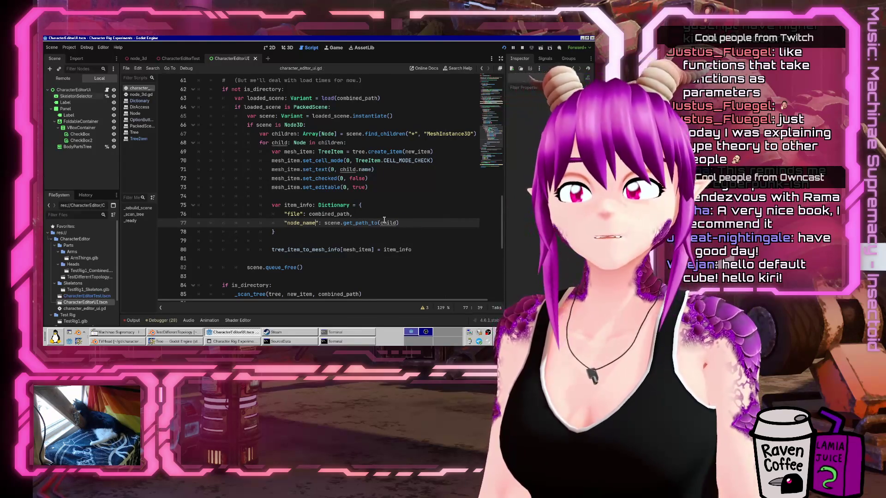
pyautogui.press('BackSpace')
pyautogui.press('BackSpace')
pyautogui.press('BackSpace')
pyautogui.write('path')
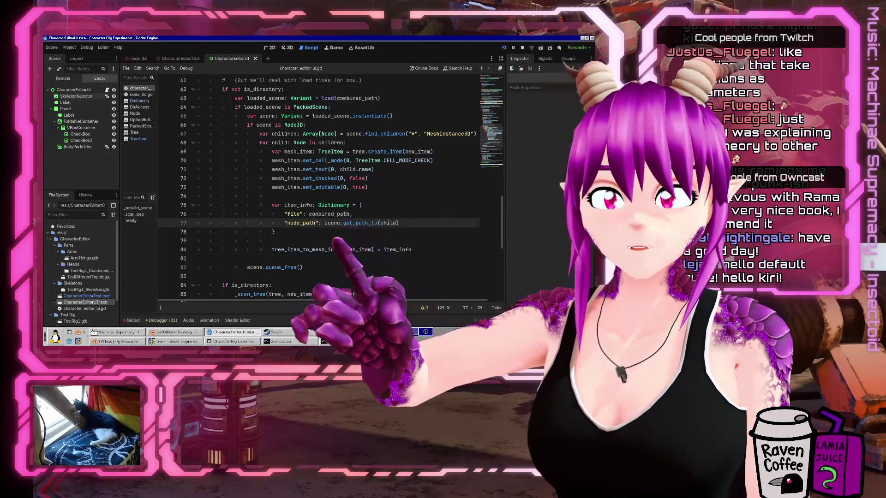
# Change the lookup key on line 33 from 'node_name' to 'node_path'.
pyautogui.scroll(13, 383, 209)
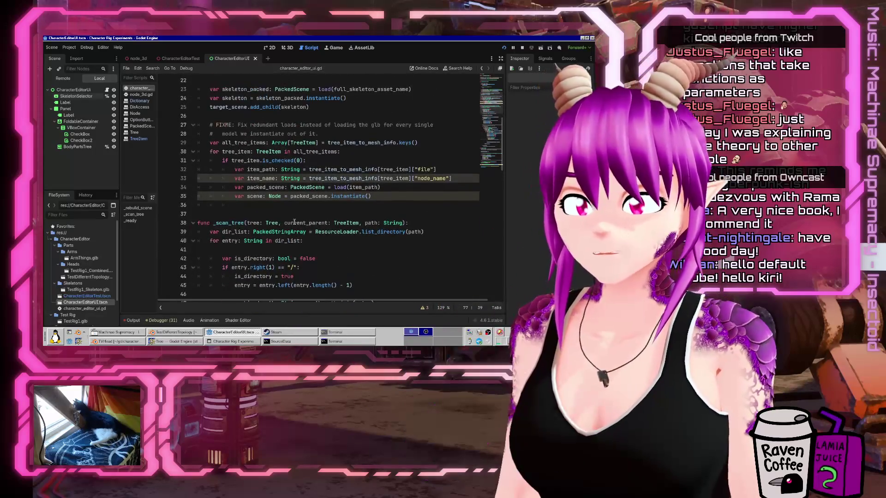
pyautogui.click(383, 187)
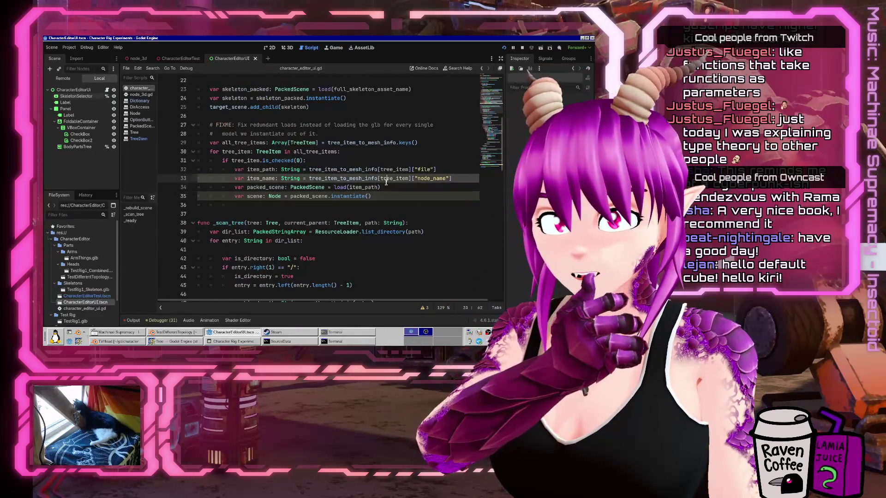
pyautogui.click(259, 196)
pyautogui.click(402, 197)
pyautogui.scroll(7, 321, 212)
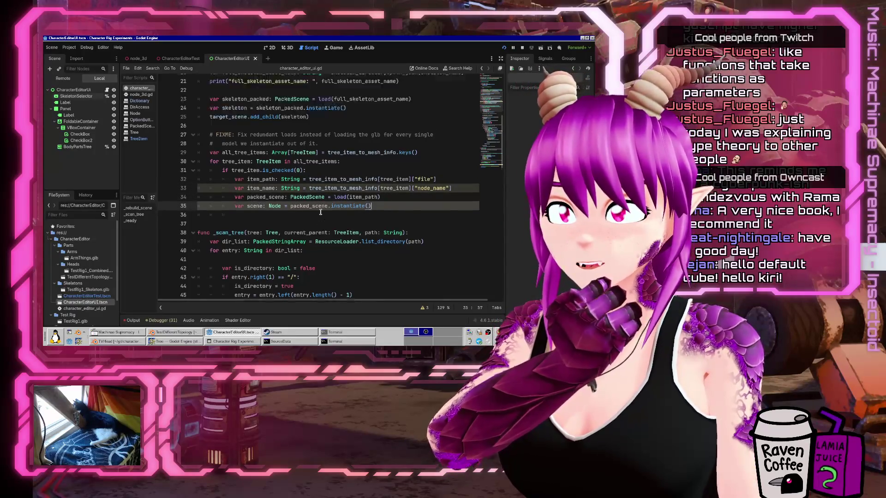
pyautogui.scroll(-6, 320, 212)
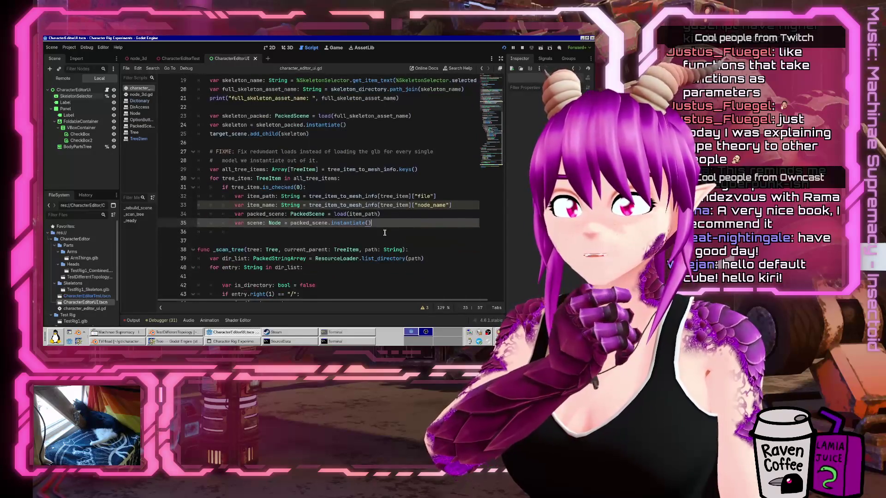
pyautogui.click(472, 203)
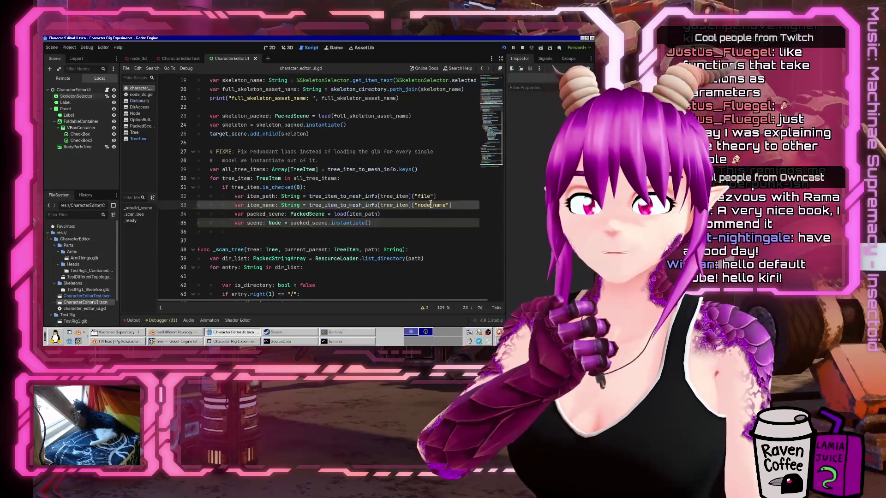
pyautogui.hotkey('ctrl', 'shift', 'Left')
pyautogui.press('BackSpace')
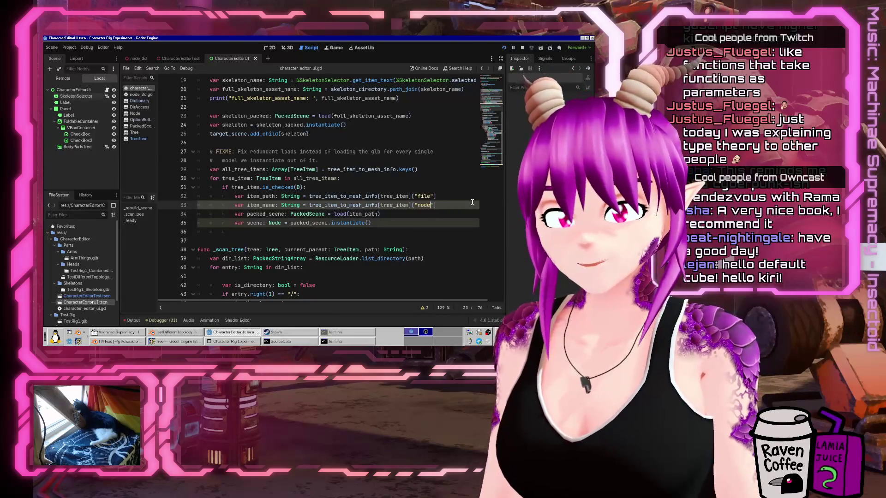
pyautogui.write('_path')
# Rename the item_name variable to item_node_path.
pyautogui.press('Home')
pyautogui.hotkey('ctrl', 'Right')
pyautogui.hotkey('ctrl', 'Right')
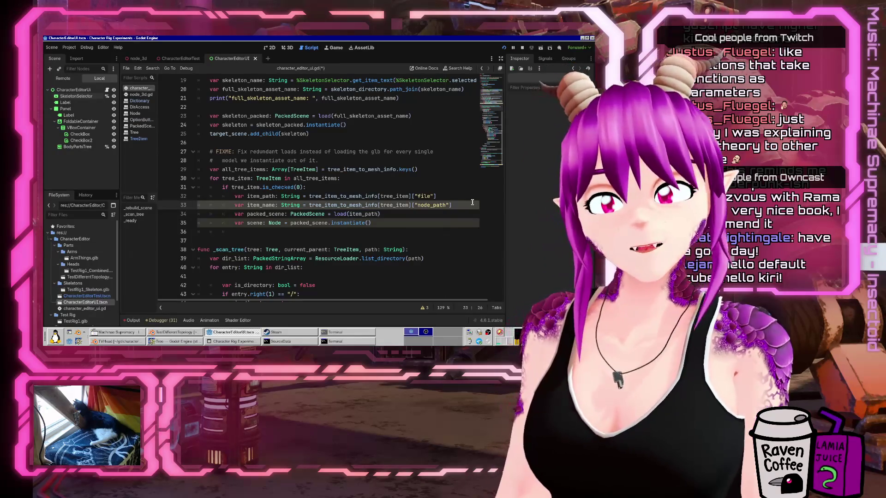
pyautogui.press('BackSpace')
pyautogui.press('BackSpace')
pyautogui.press('Delete')
pyautogui.press('Delete')
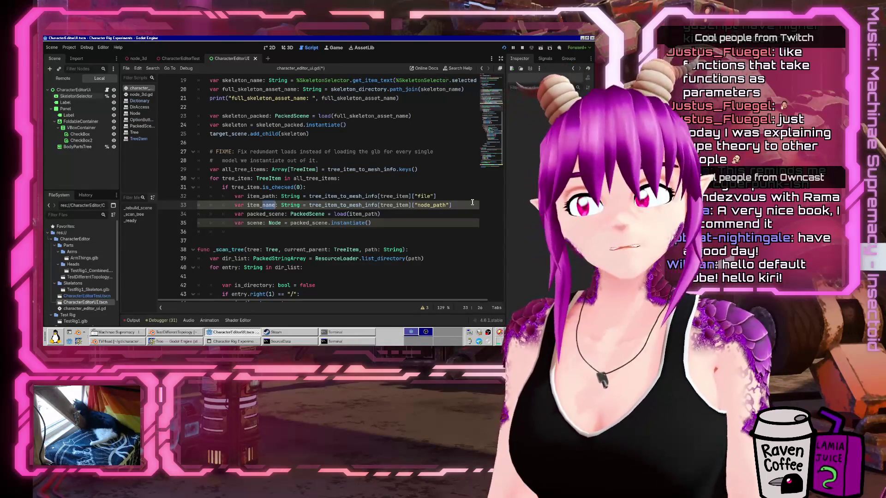
pyautogui.write('node_path')
# Rename item_path to item_file_path on lines 32 and 34 and save the script.
pyautogui.press('Up')
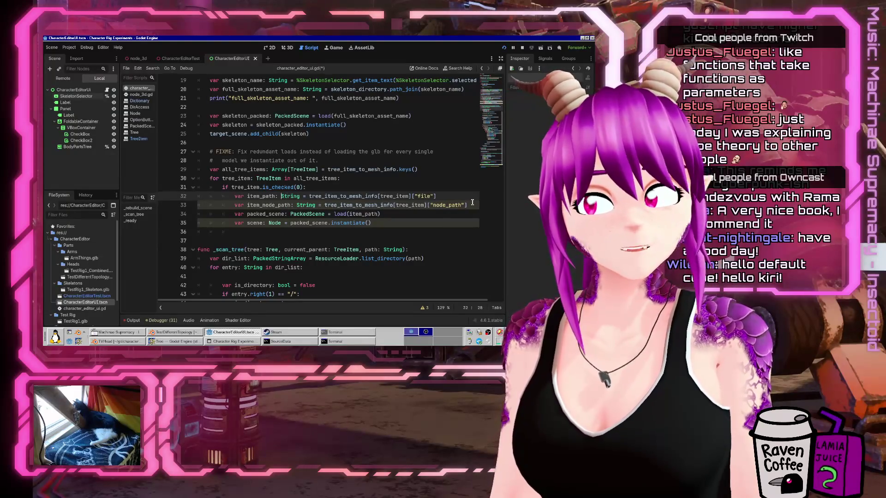
pyautogui.press('Left')
pyautogui.press('Left')
pyautogui.write('file_')
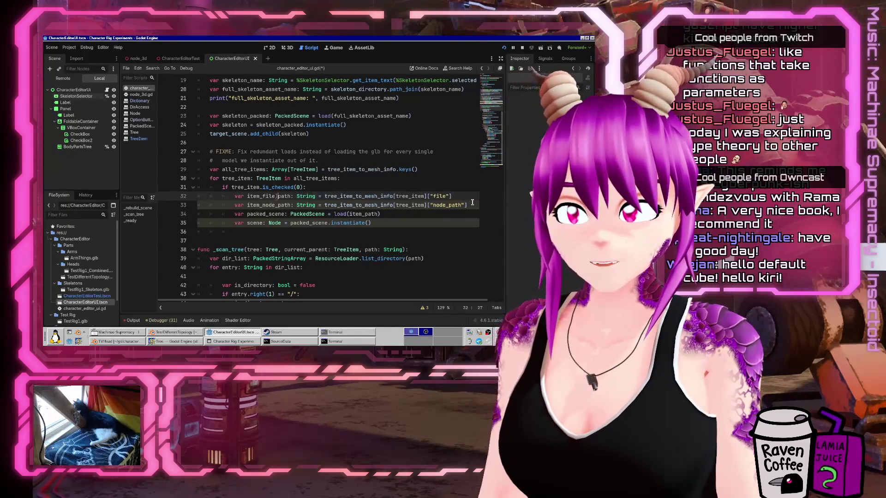
pyautogui.press('Delete')
pyautogui.hotkey('ctrl', 'shift', 'Left')
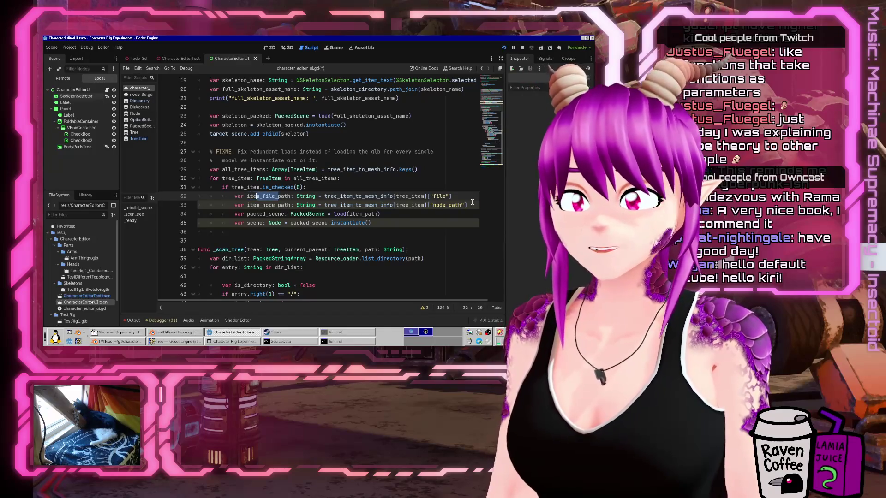
pyautogui.press('Down')
pyautogui.press('Down')
pyautogui.press('End')
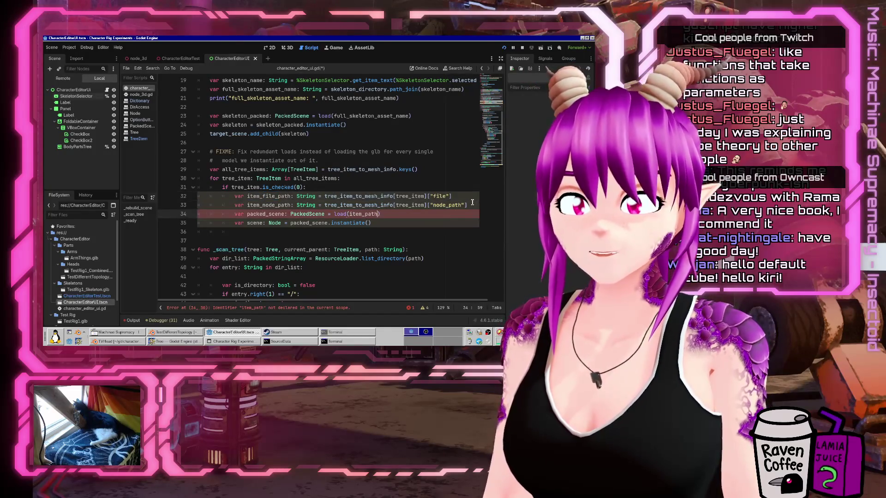
pyautogui.write('file_')
pyautogui.press('Down')
pyautogui.hotkey('ctrl', 's')
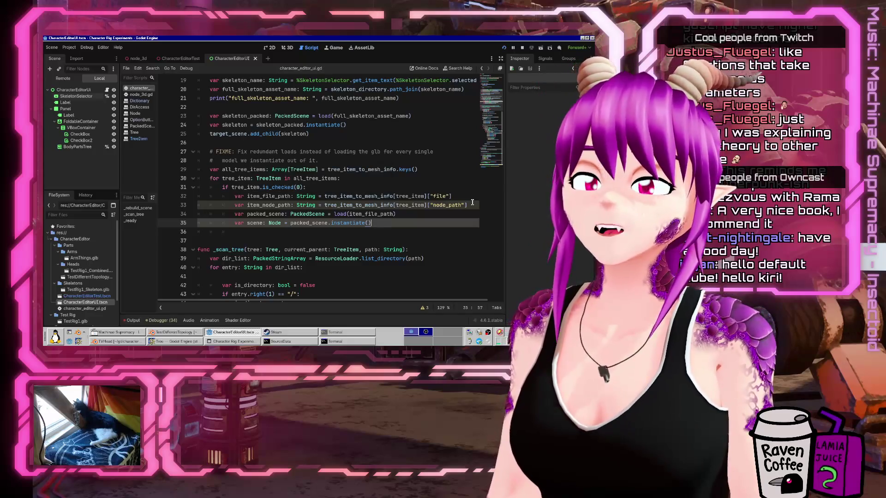
# Add 'var the_actual_thing_we_want: Node = scene.get_node(item_node_path)' after line 35.
pyautogui.press('Return')
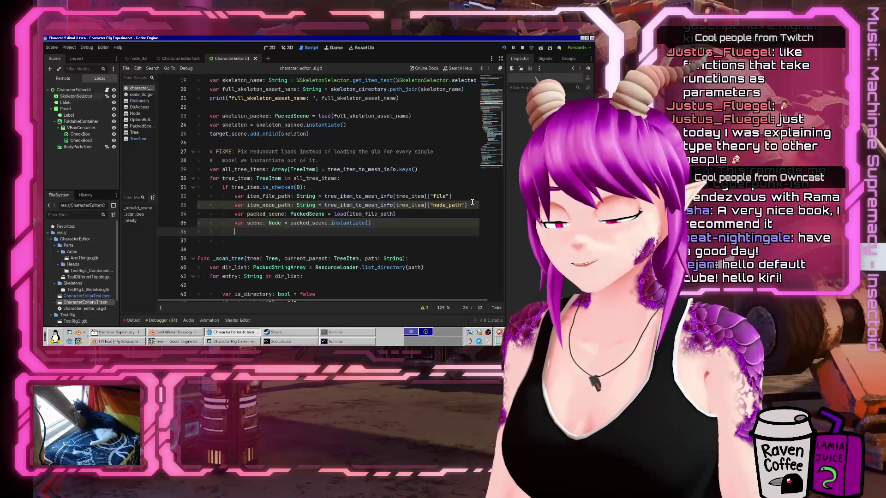
pyautogui.write('scene.get_node(')
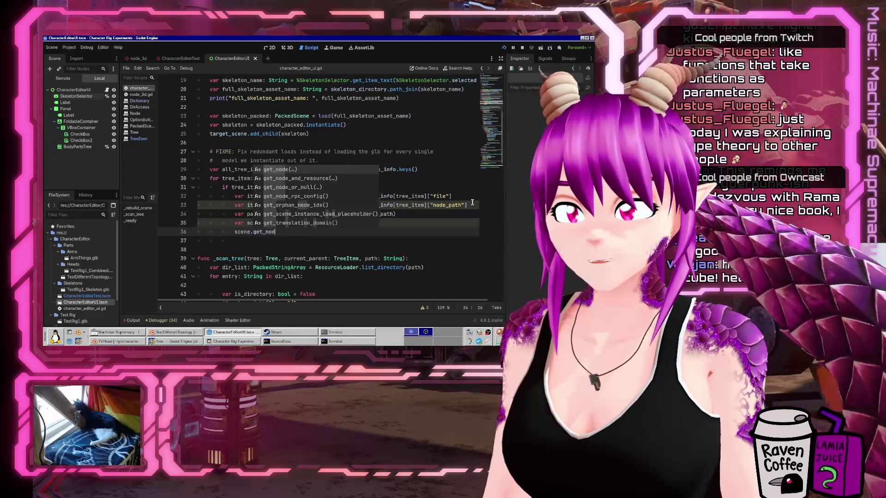
pyautogui.write('item_node_a')
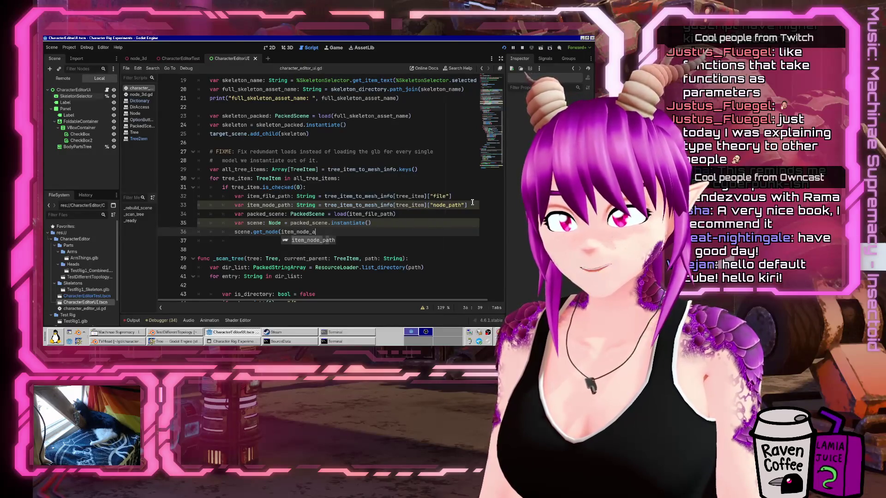
pyautogui.press('Return')
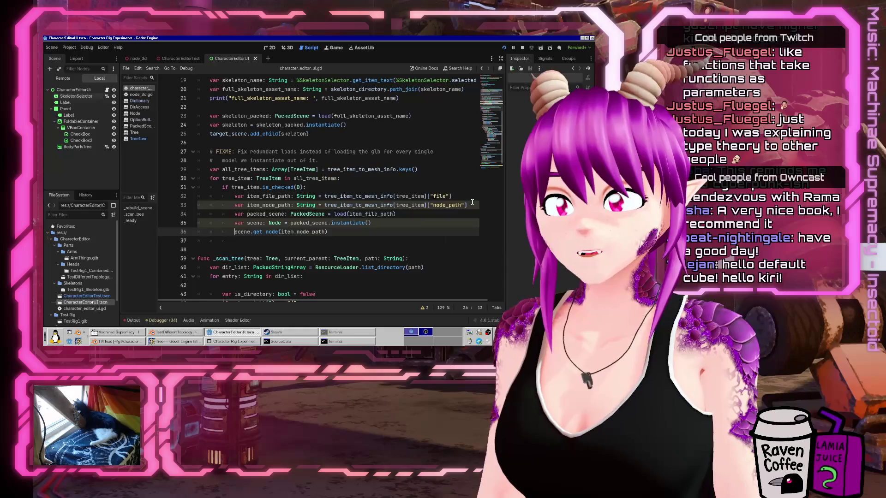
pyautogui.write('var ')
pyautogui.write('the_')
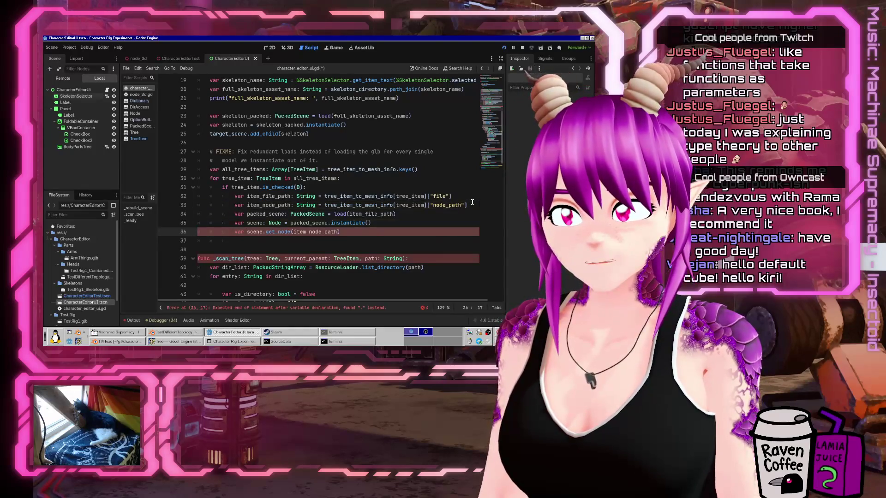
pyautogui.write('actual_thing_we_')
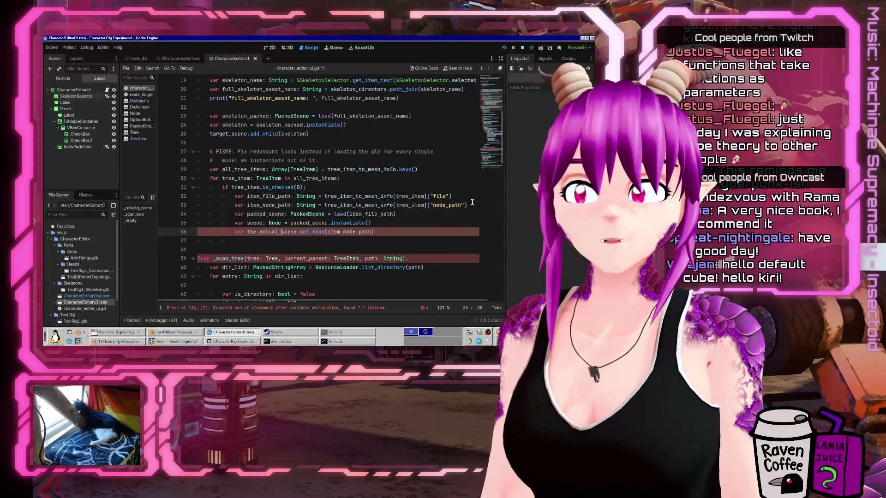
pyautogui.write('want: ')
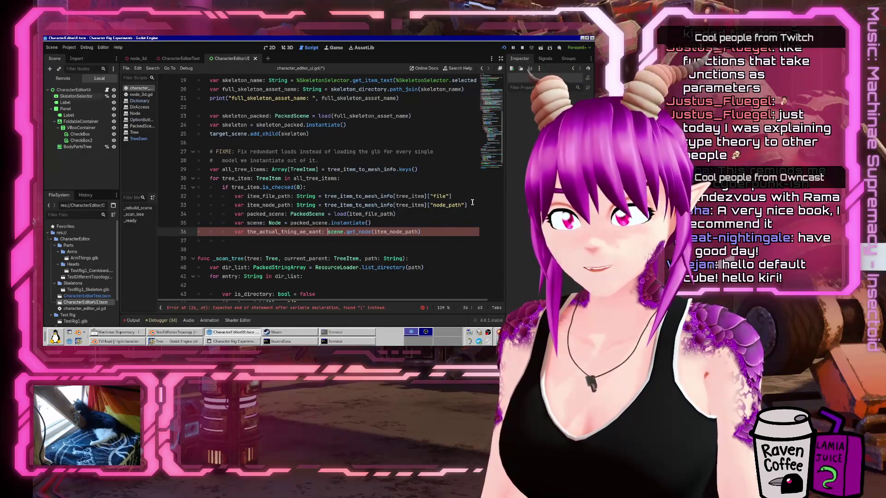
pyautogui.write('Node =')
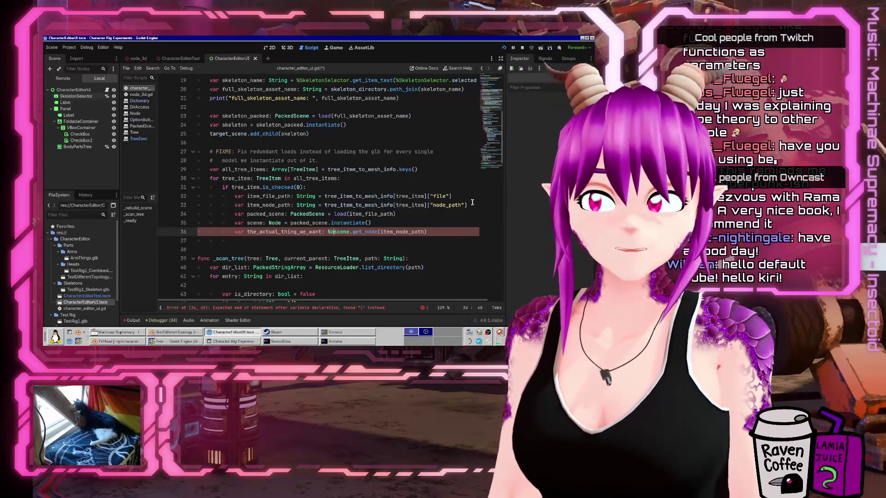
pyautogui.press('End')
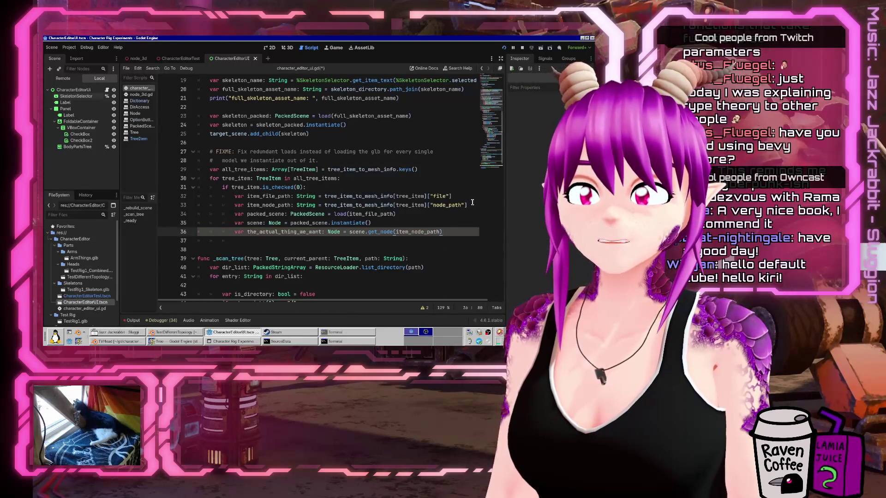
# Add a line detaching the_actual_thing_we_want from its parent with parent.remove_child.
pyautogui.press('Return')
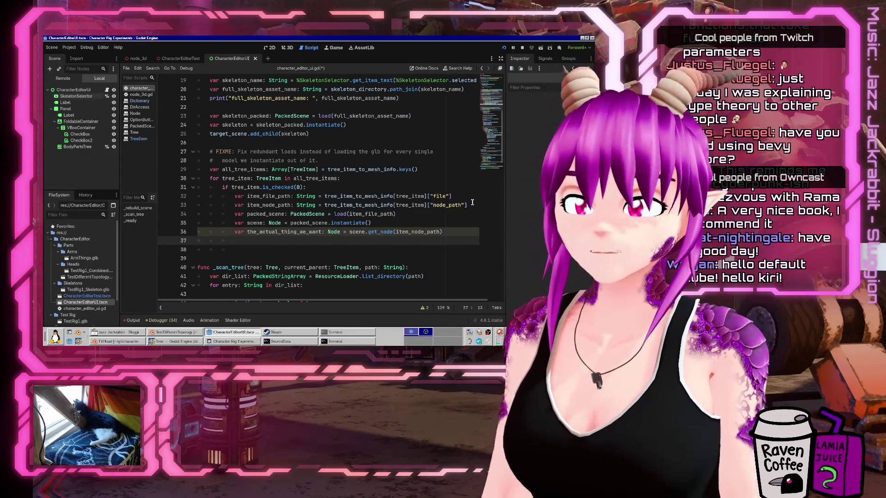
pyautogui.write('rth')
pyautogui.press('BackSpace')
pyautogui.press('BackSpace')
pyautogui.press('BackSpace')
pyautogui.write('the_ac')
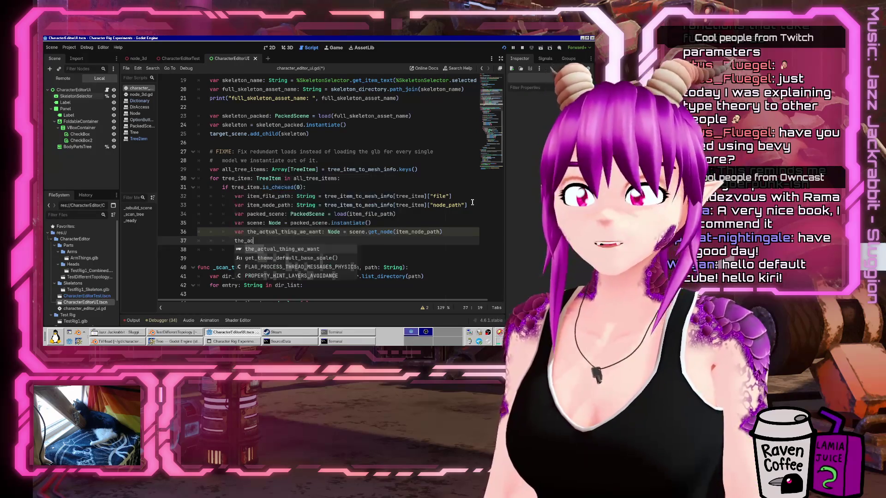
pyautogui.press('Return')
pyautogui.write('.parent.remove_ch')
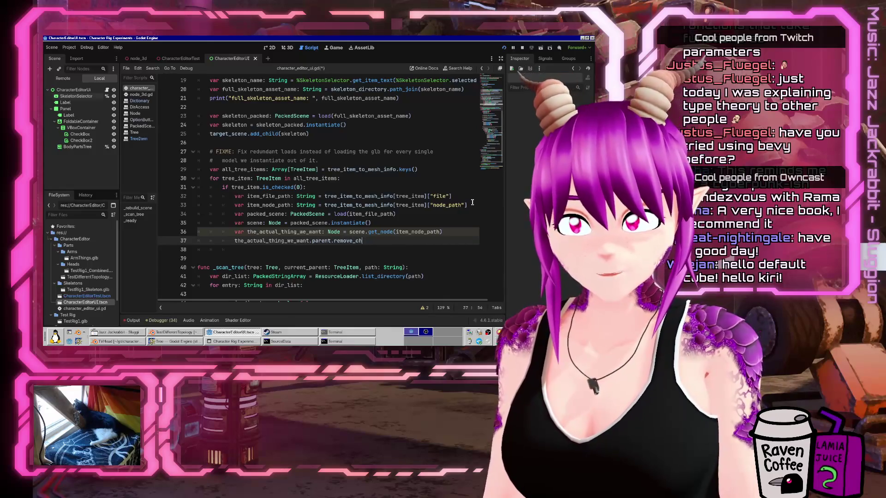
pyautogui.write('ild(the_ac')
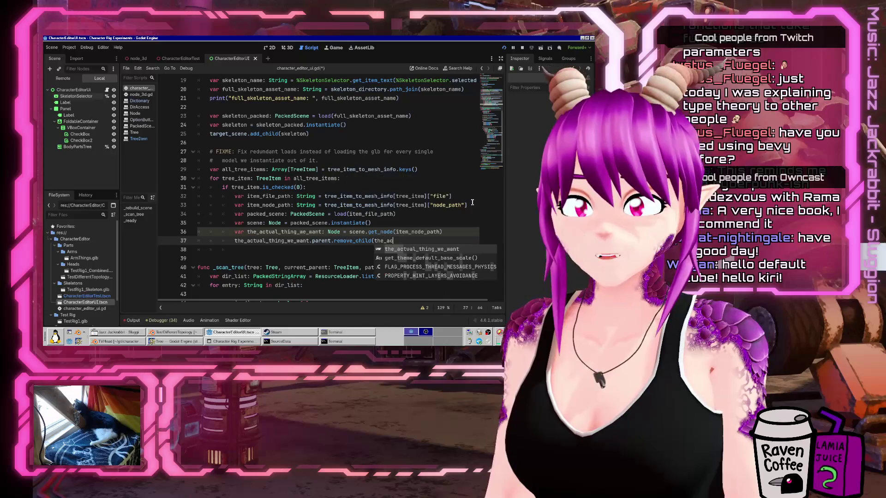
pyautogui.press('Return')
pyautogui.write(')')
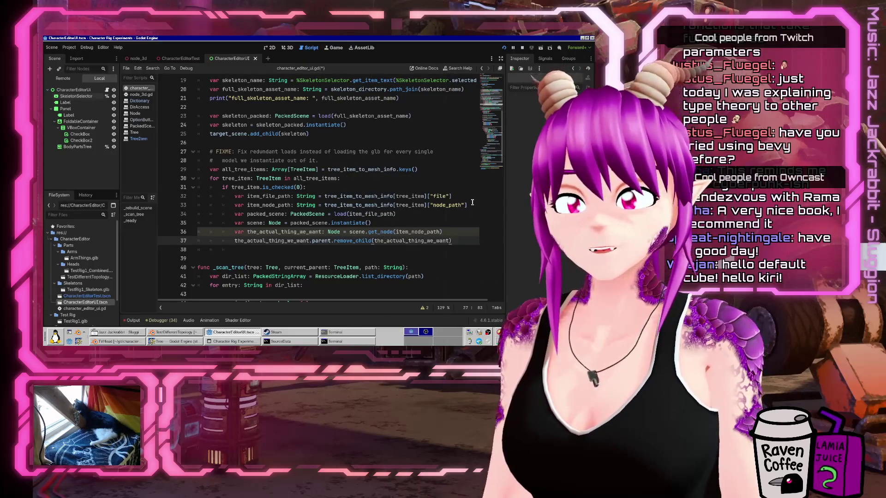
pyautogui.hotkey('shift', 'Home')
pyautogui.press('End')
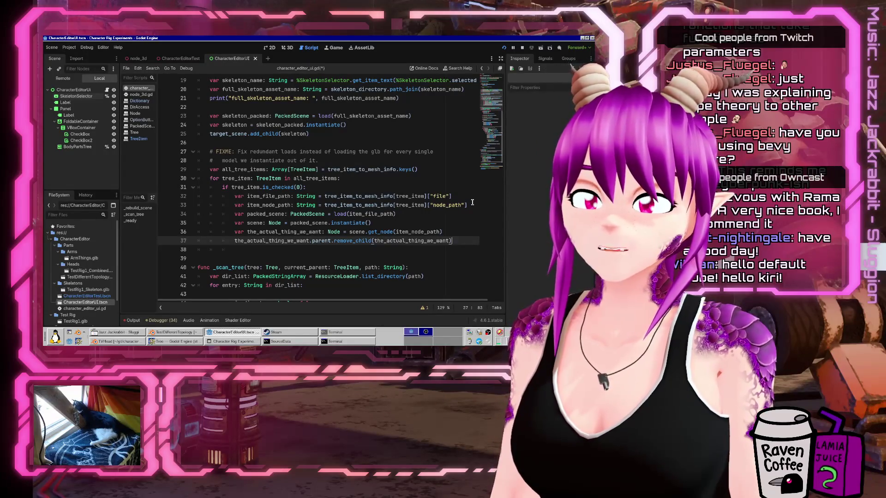
pyautogui.press('Home')
pyautogui.hotkey('ctrl', 'shift', 'Right')
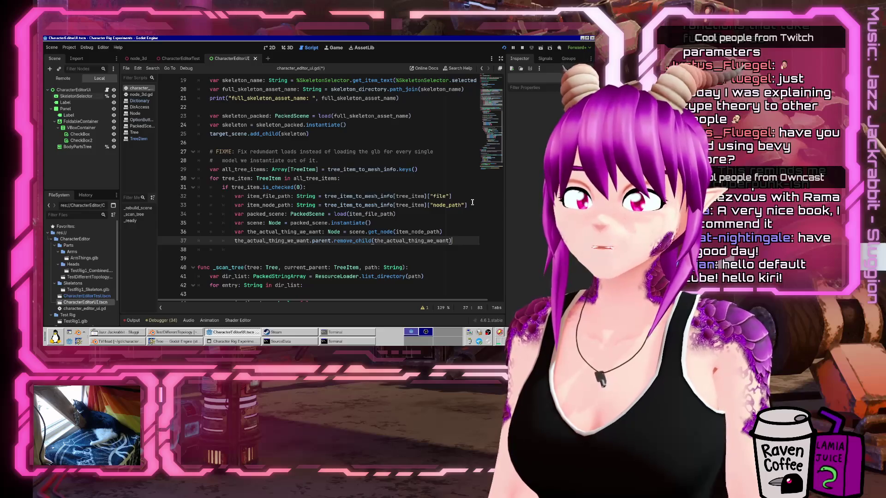
# Add skeleton.add_child(the_actual_thing_we_want) on the next line.
pyautogui.press('Return')
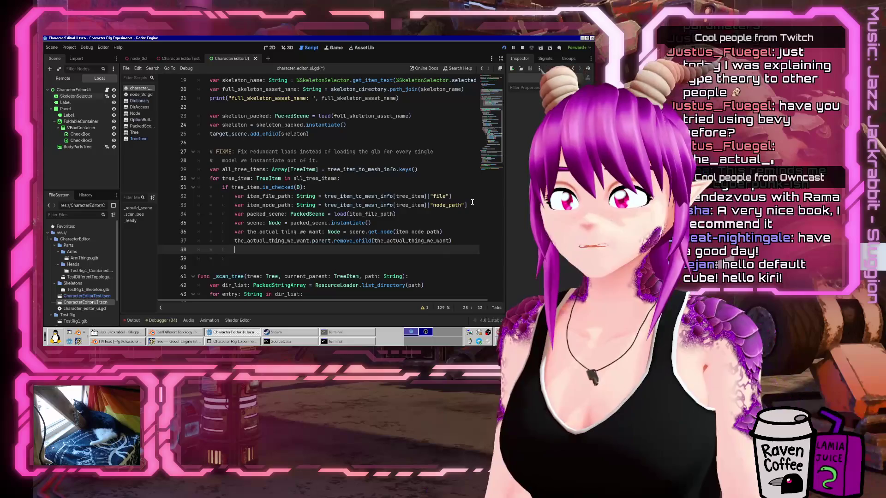
pyautogui.scroll(5, 330, 215)
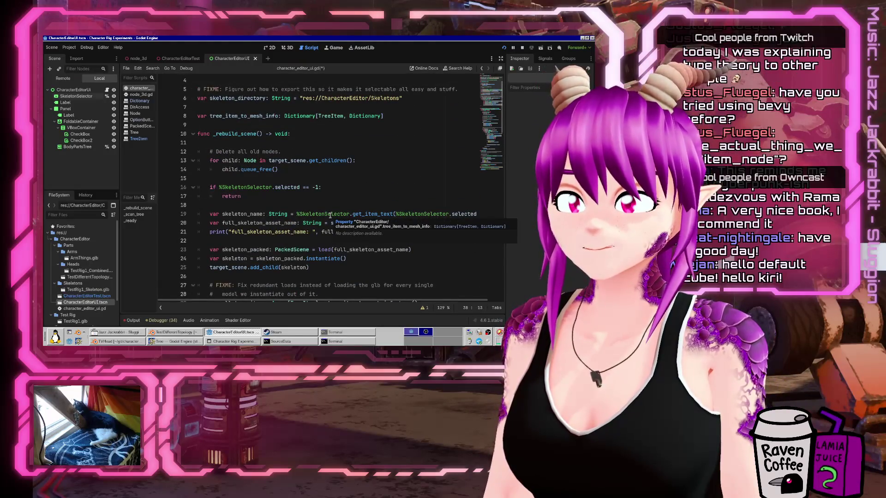
pyautogui.scroll(-1, 325, 232)
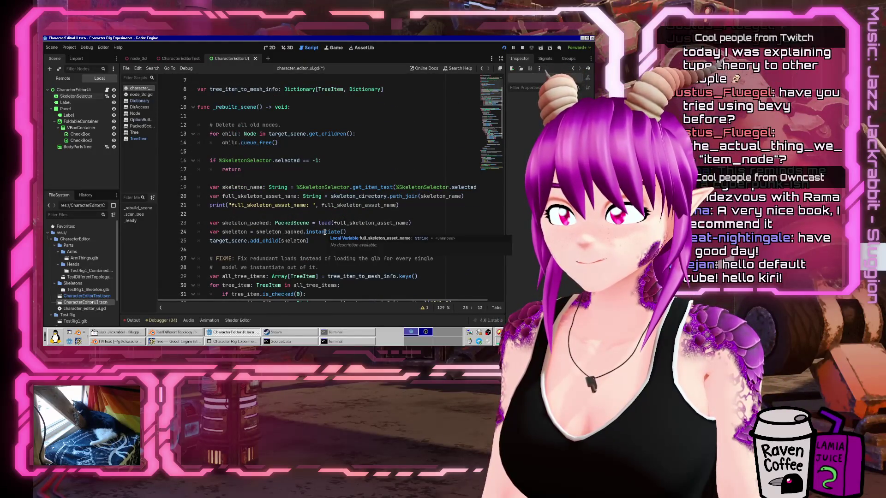
pyautogui.scroll(-2, 325, 231)
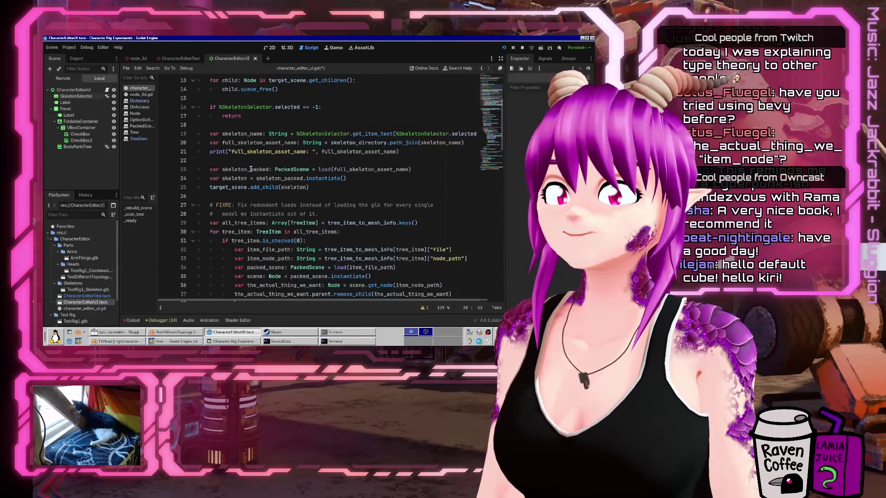
pyautogui.scroll(-2, 307, 185)
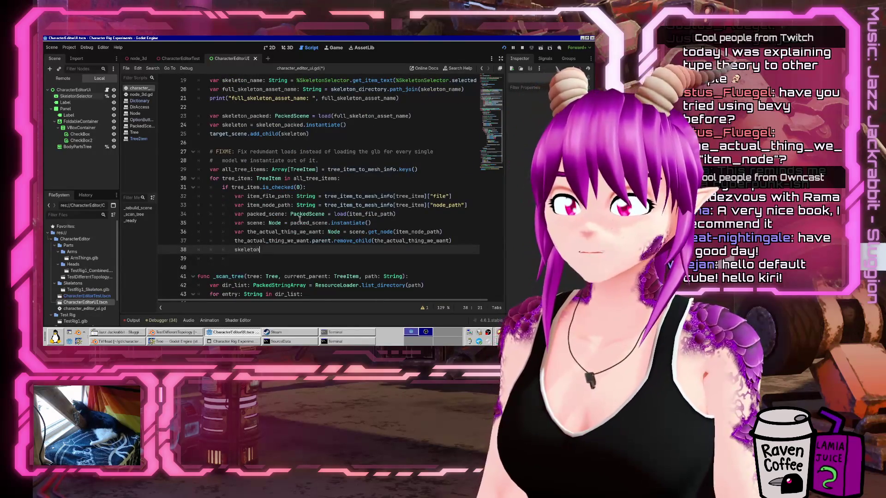
pyautogui.write('.add_child')
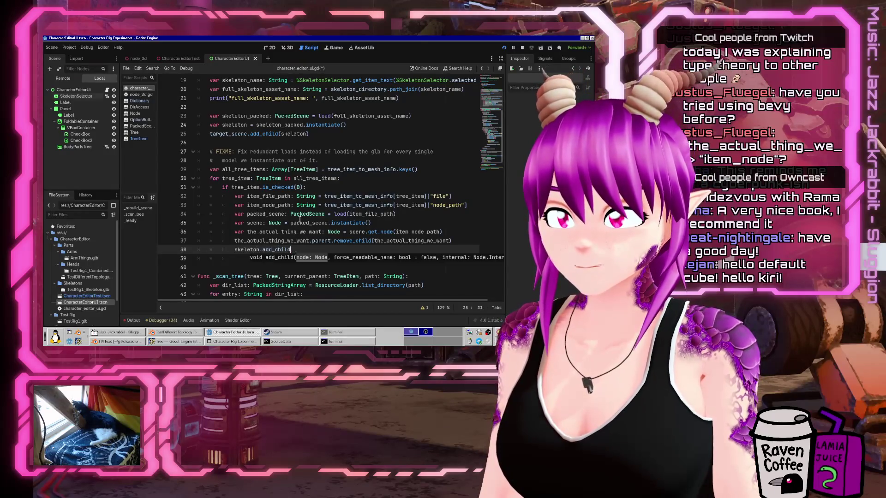
pyautogui.write('(the_act')
pyautogui.press('Return')
pyautogui.write(')')
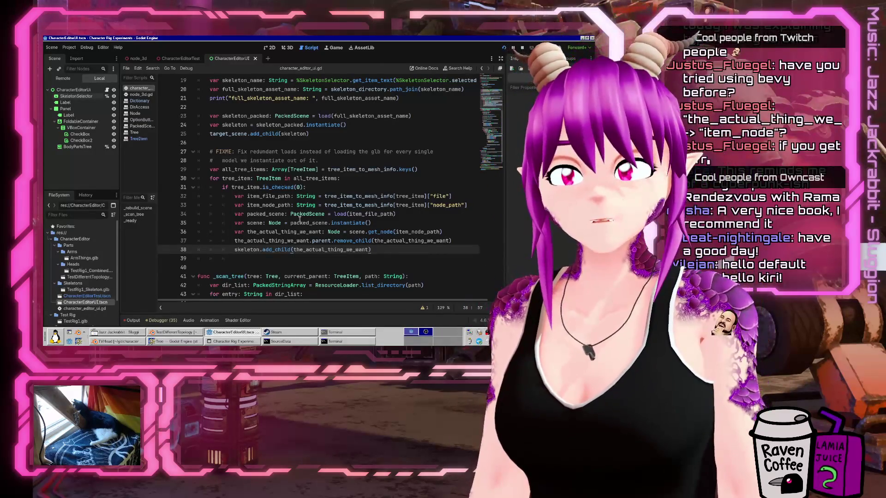
# Check the TreeItem documentation, then select BodyPartsTree in the 2D view.
pyautogui.scroll(-6, 310, 185)
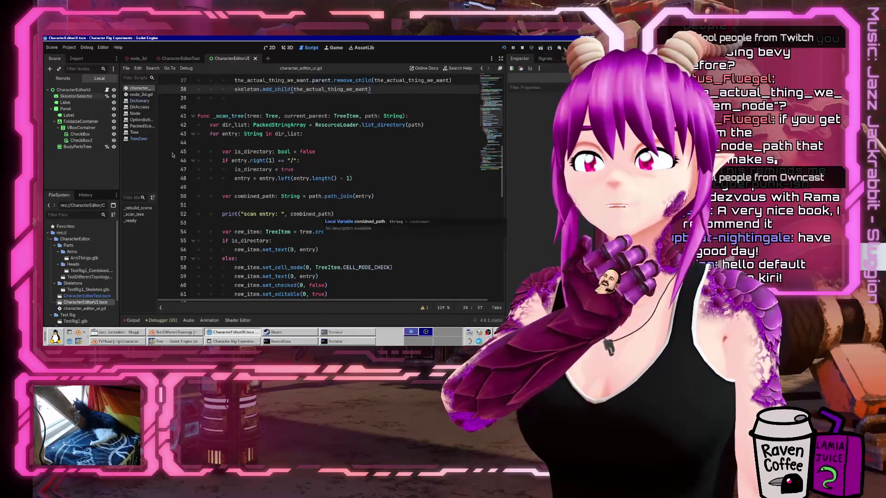
pyautogui.click(143, 141)
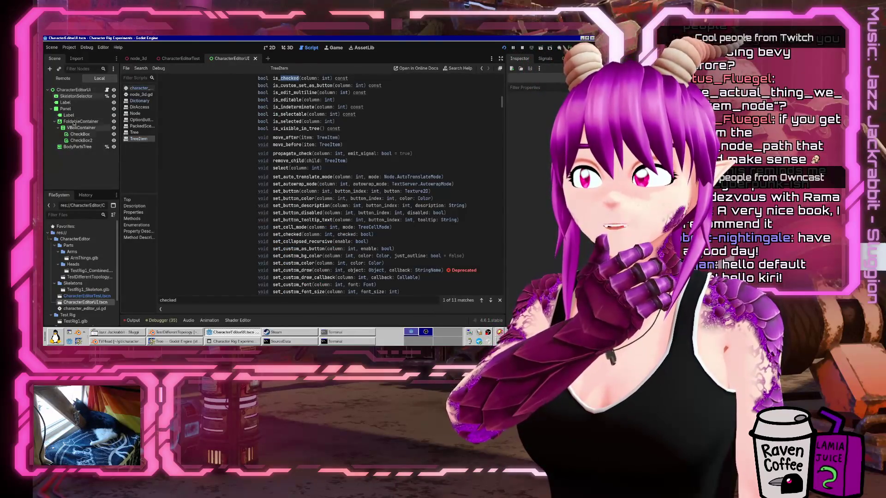
pyautogui.click(288, 48)
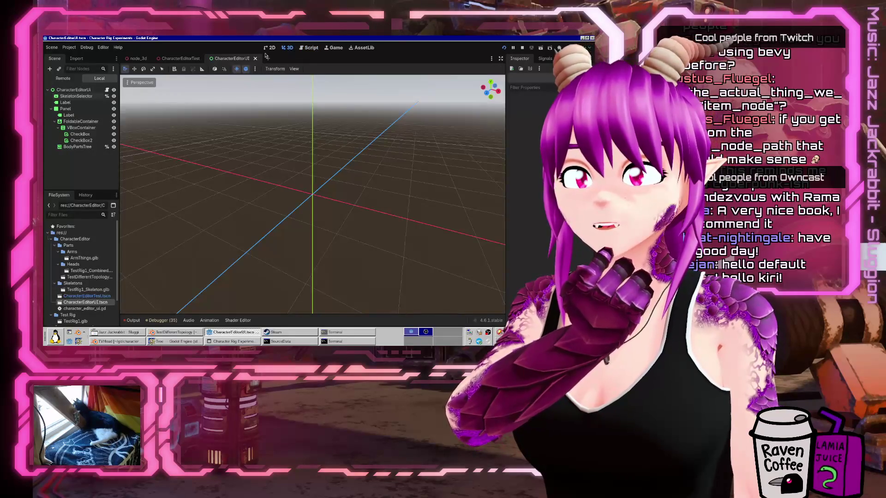
pyautogui.click(269, 48)
pyautogui.click(305, 175)
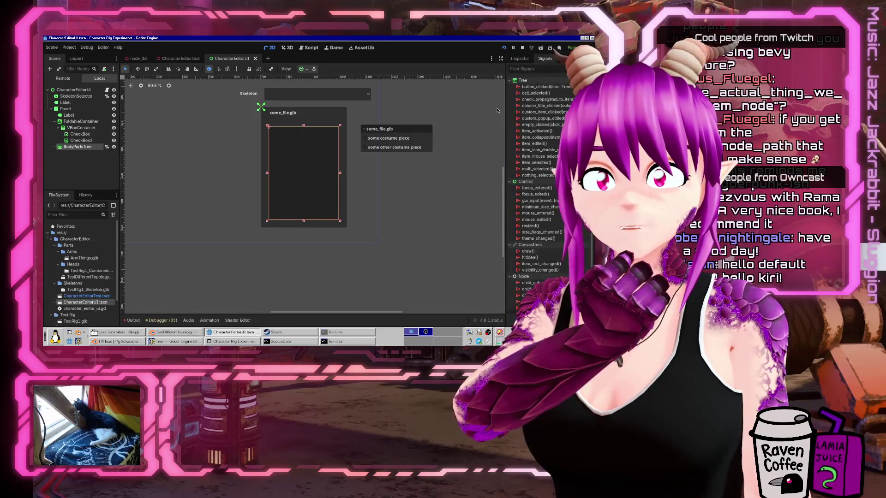
# Widen the Node dock and read the tooltips of BodyPartsTree's Tree signals.
pyautogui.moveTo(505, 110); pyautogui.dragTo(456, 108)
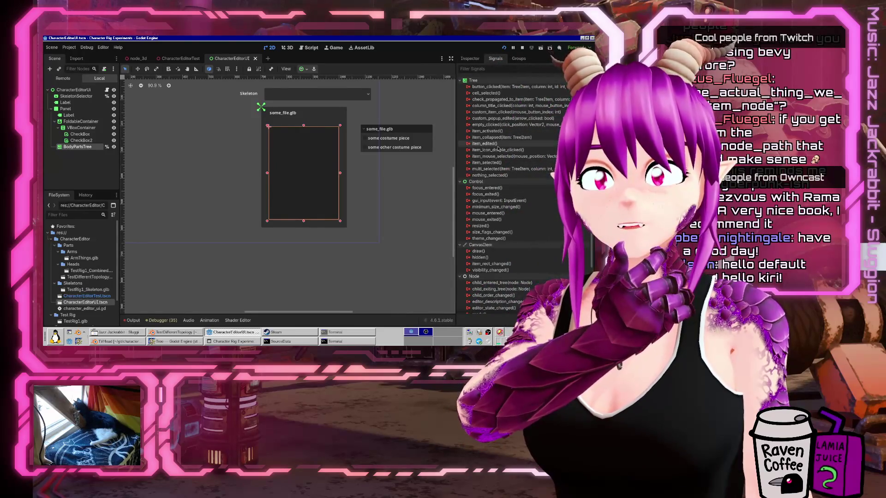
pyautogui.moveTo(493, 220)
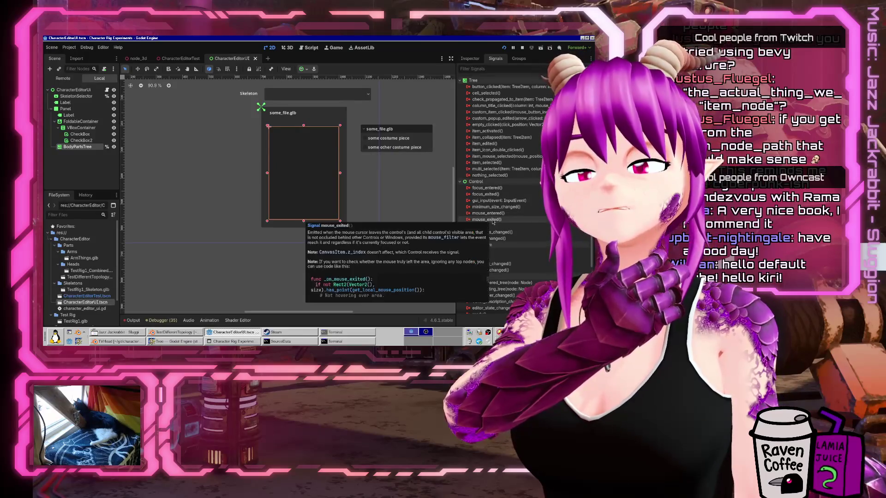
pyautogui.scroll(-3, 503, 249)
pyautogui.moveTo(518, 290)
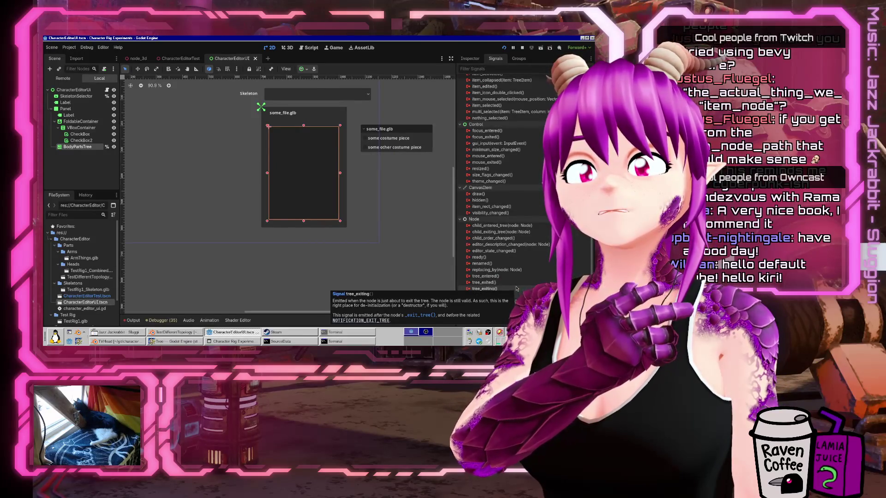
pyautogui.scroll(3, 508, 207)
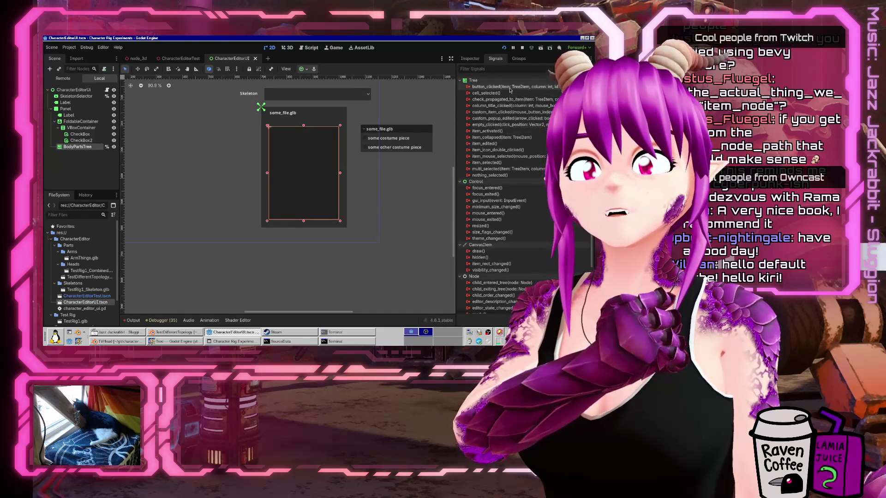
pyautogui.moveTo(510, 90)
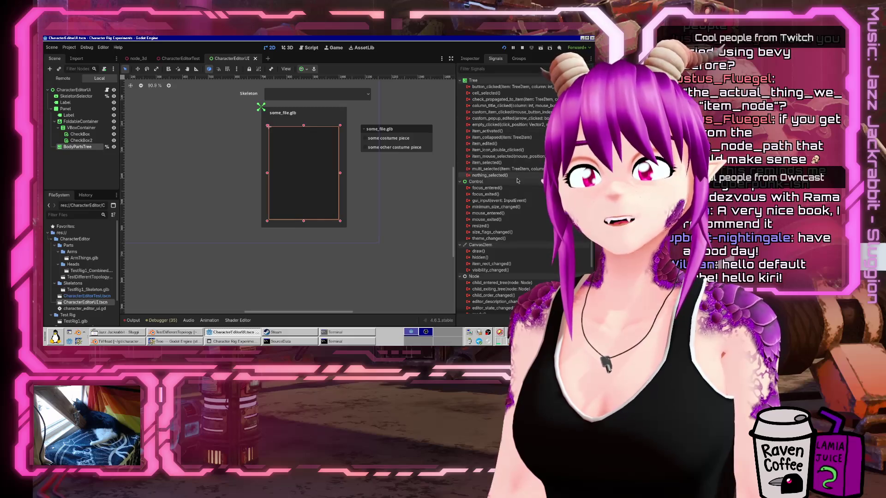
pyautogui.moveTo(517, 181)
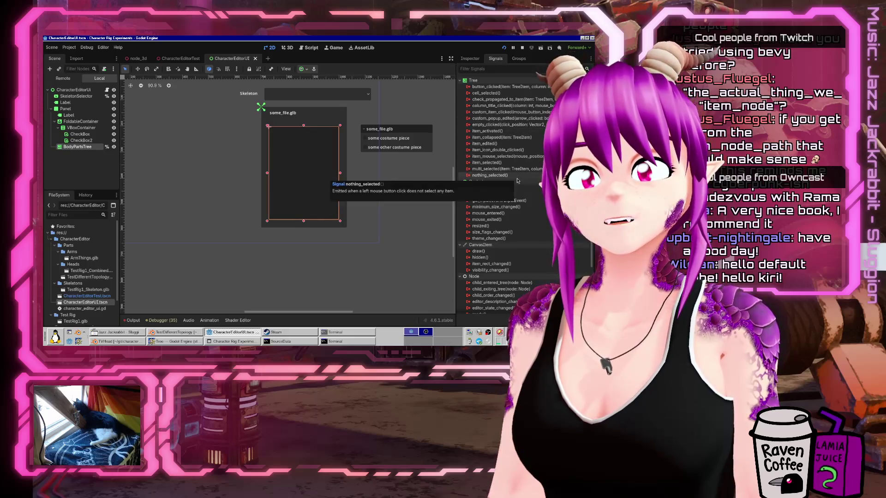
# Connect item_edited to a new handler, replace its 'pass' with _rebuild_scene(), and save.
pyautogui.doubleClick(484, 143)
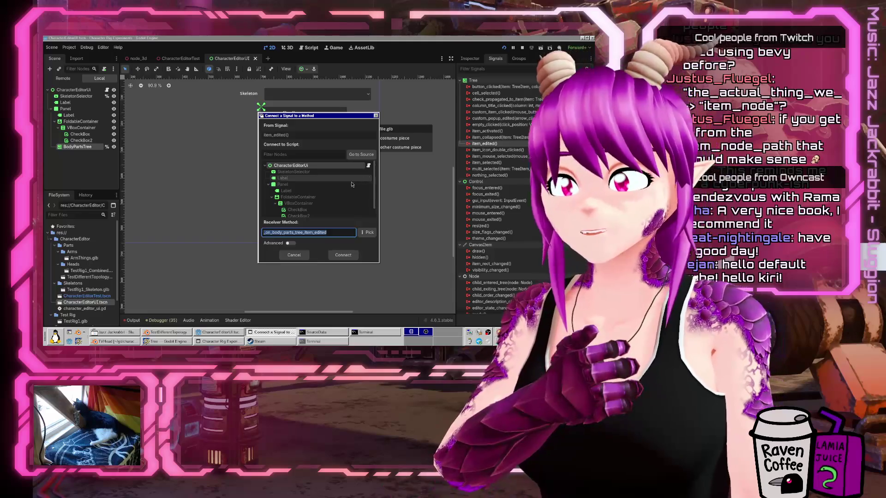
pyautogui.click(342, 256)
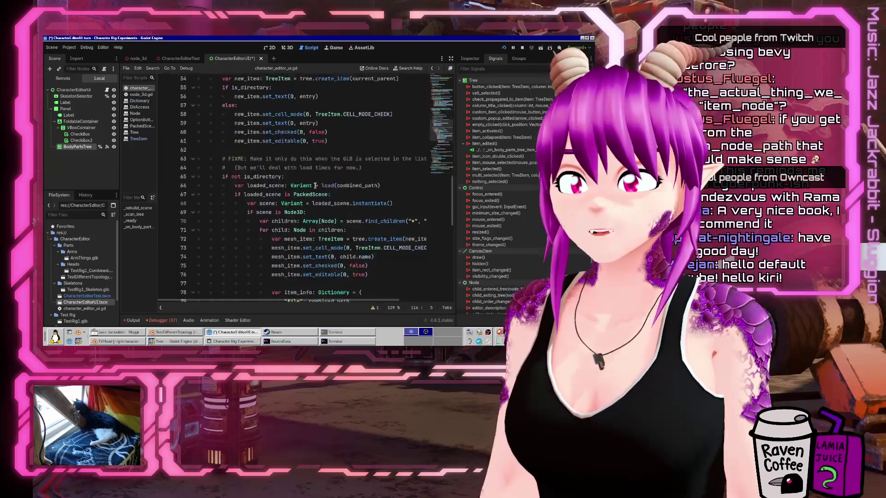
pyautogui.hotkey('shift', 'End')
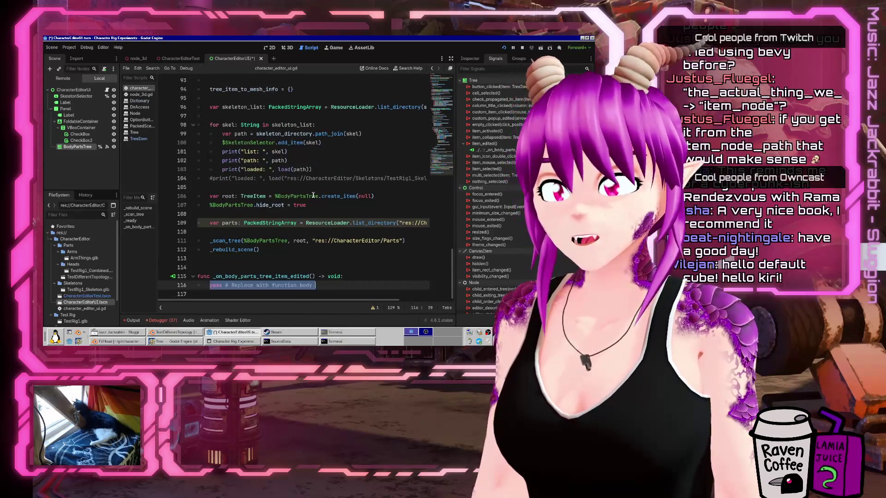
pyautogui.write('_rebui')
pyautogui.press('Return')
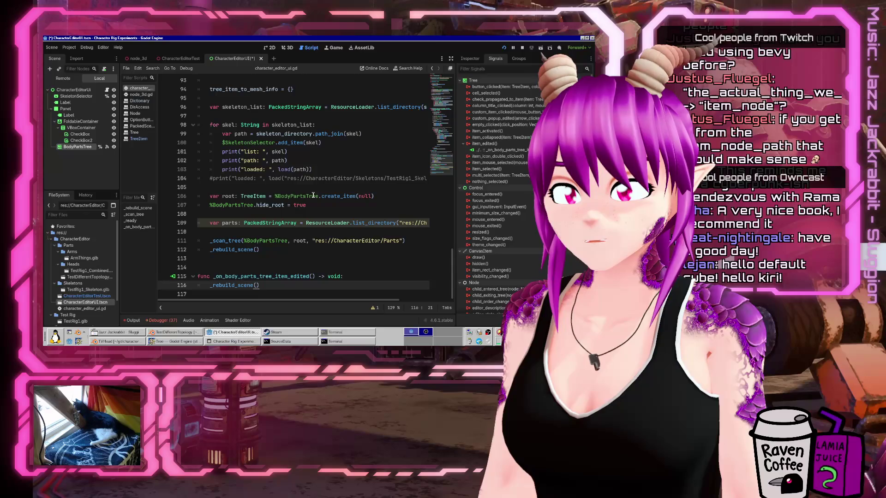
pyautogui.hotkey('ctrl', 's')
# Run the game, tick a part to hit the 'parent' error, and change line 37 to get_parent().
pyautogui.click(531, 49)
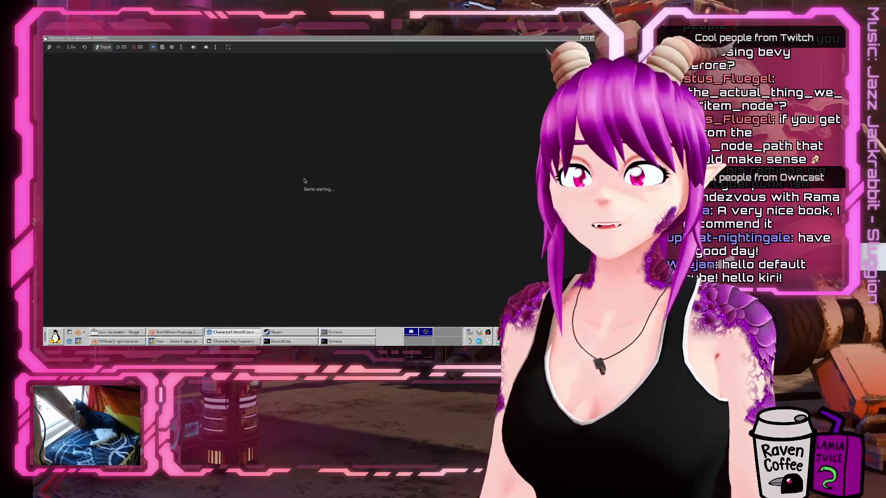
pyautogui.click(380, 170)
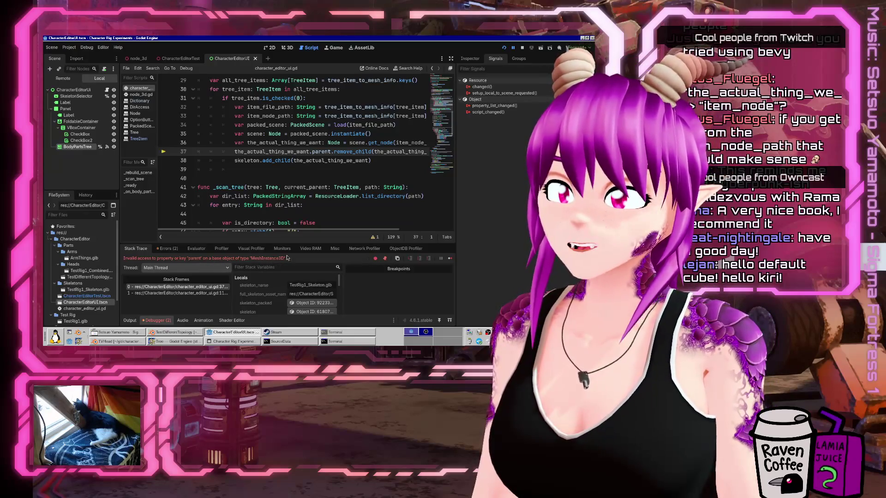
pyautogui.doubleClick(314, 151)
pyautogui.write('get_')
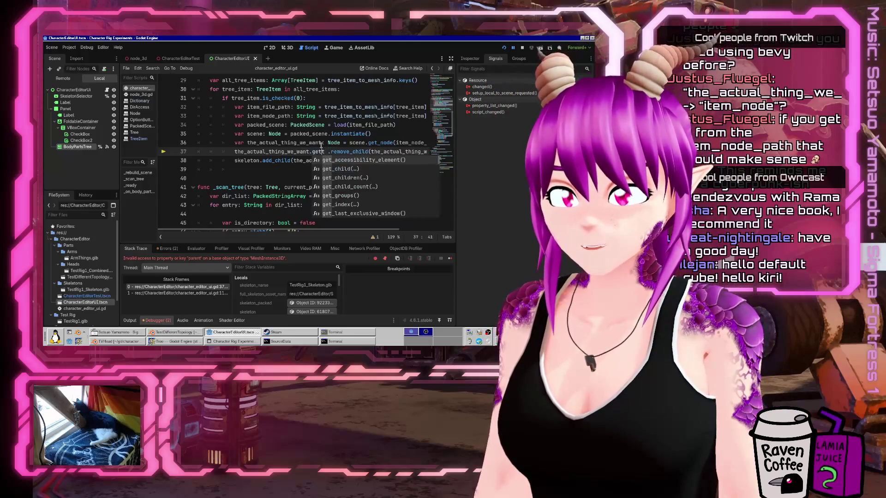
pyautogui.write('parent')
pyautogui.press('Return')
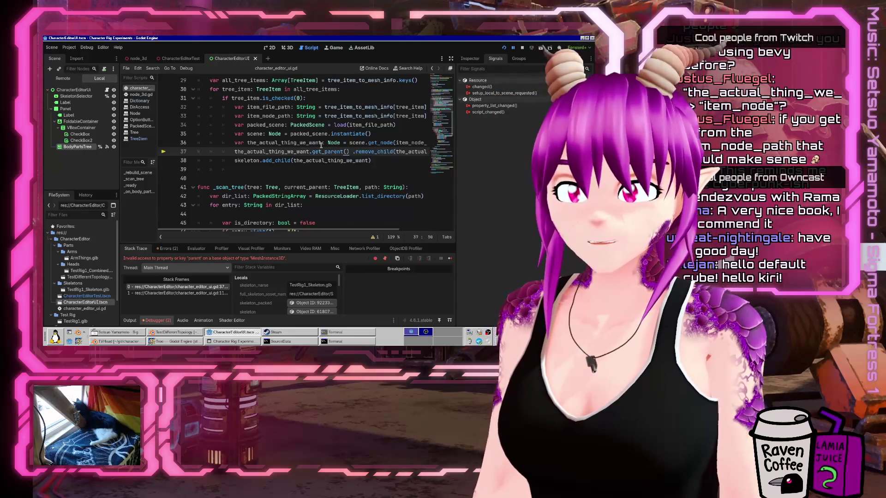
# Rerun the game and tick Cube and ArmThings.glb in the parts tree.
pyautogui.click(504, 47)
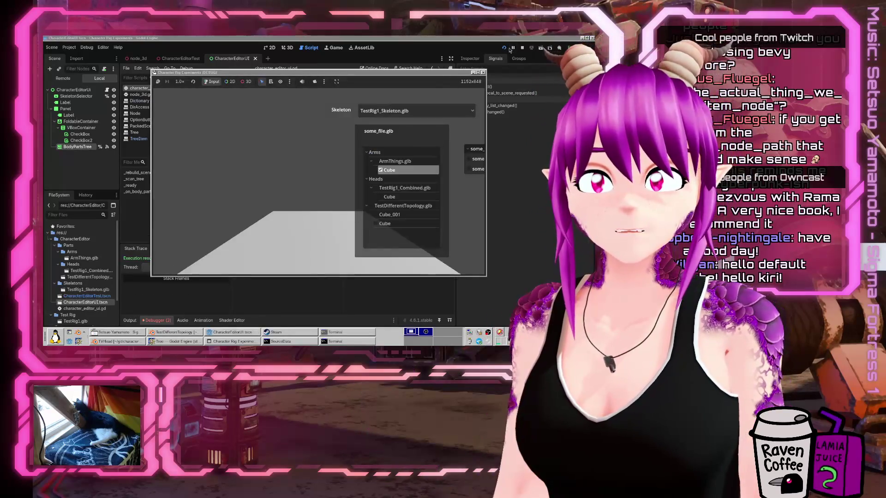
pyautogui.click(504, 48)
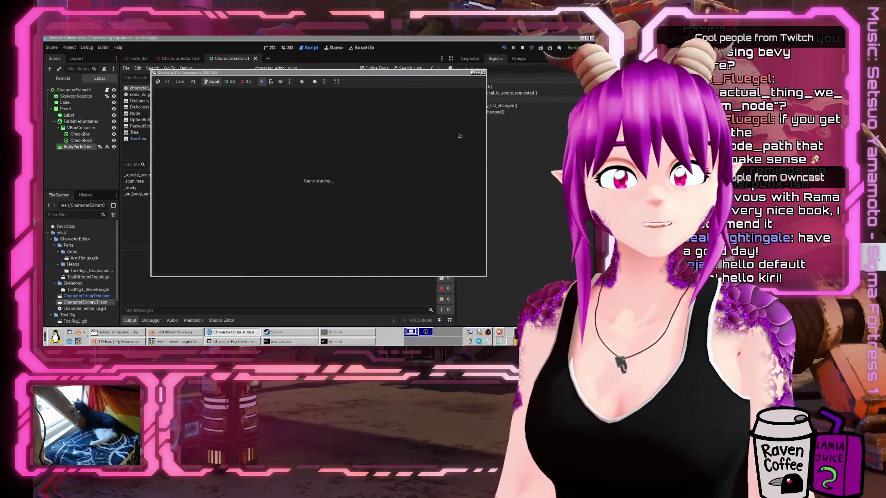
pyautogui.click(381, 169)
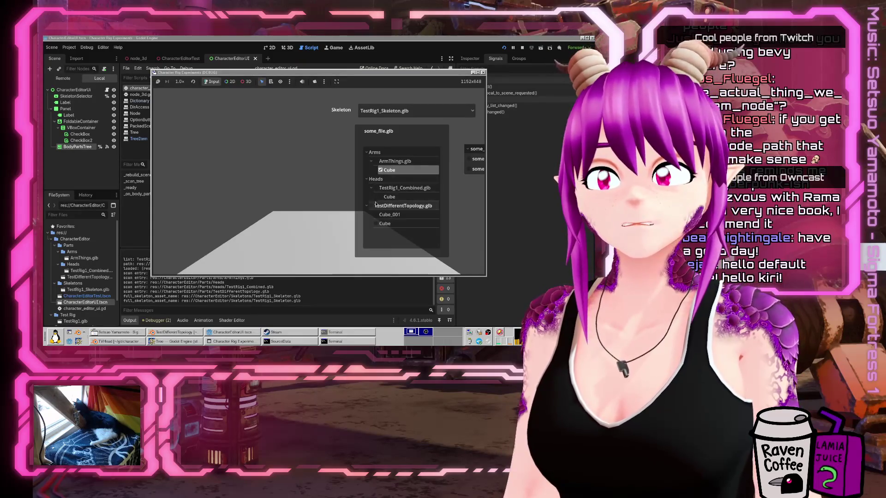
pyautogui.click(376, 161)
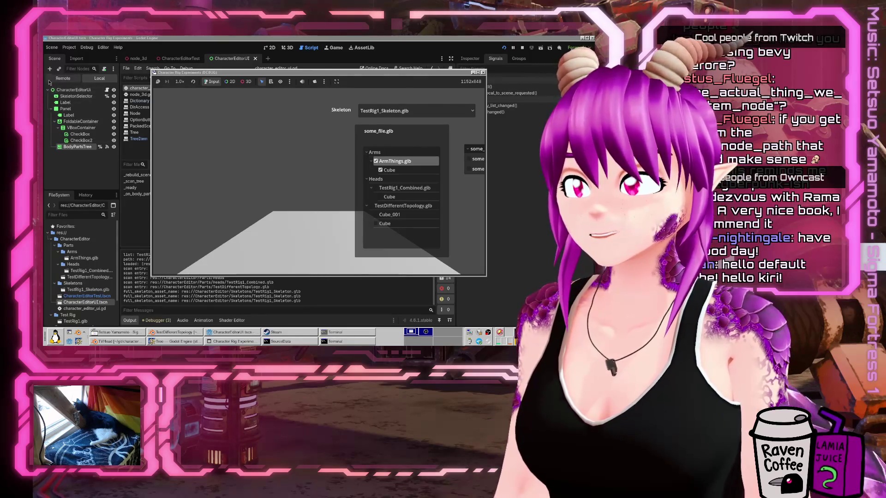
# Expand the skeleton and metarig in the Remote scene tree to inspect the added Cube.
pyautogui.click(54, 98)
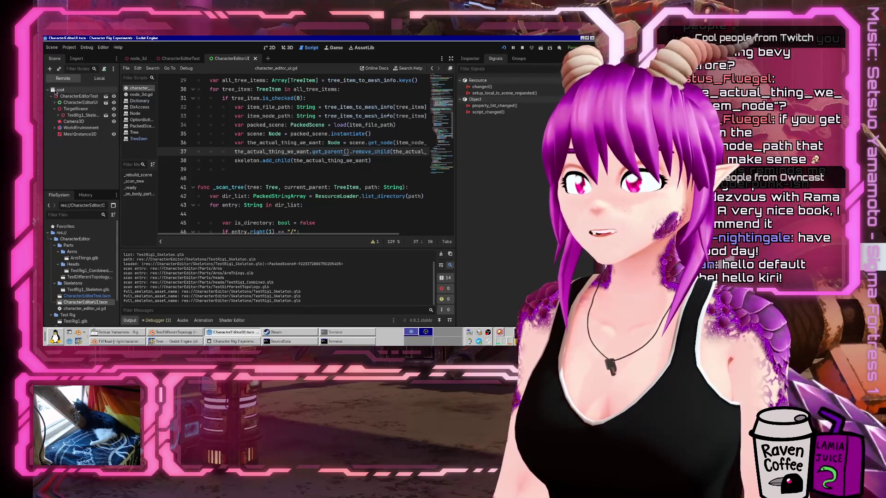
pyautogui.click(57, 115)
pyautogui.click(63, 121)
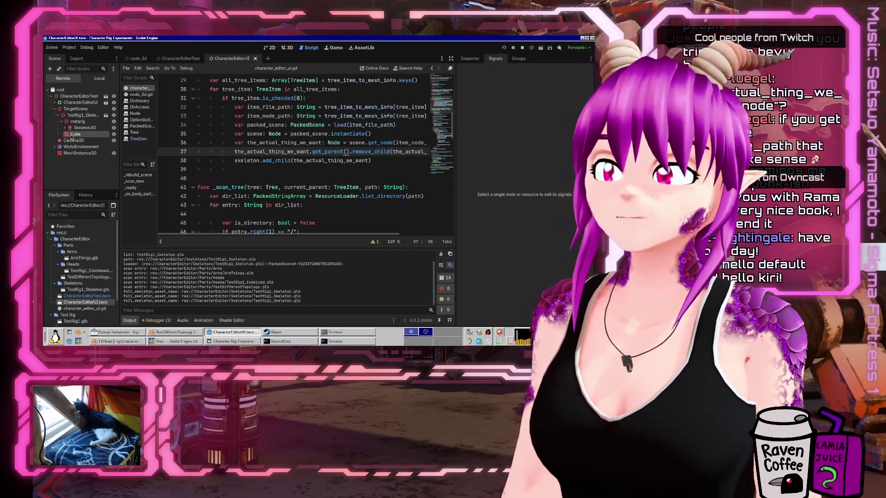
pyautogui.click(73, 134)
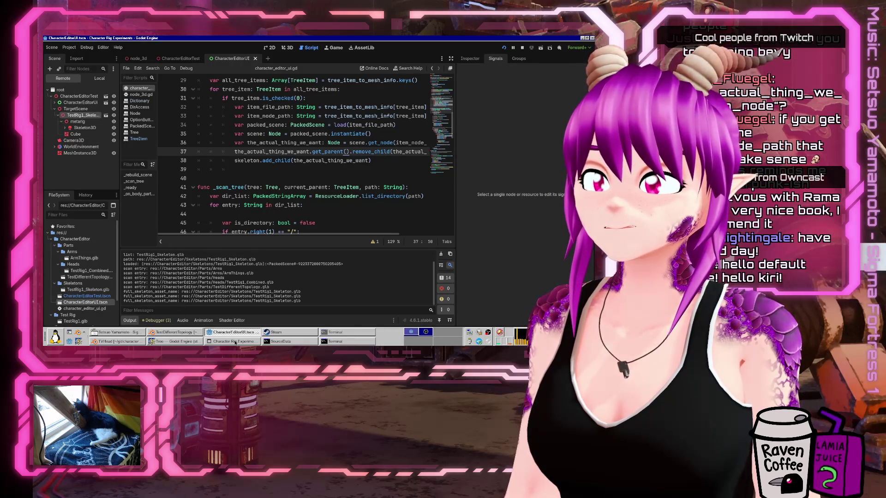
pyautogui.scroll(-1, 249, 164)
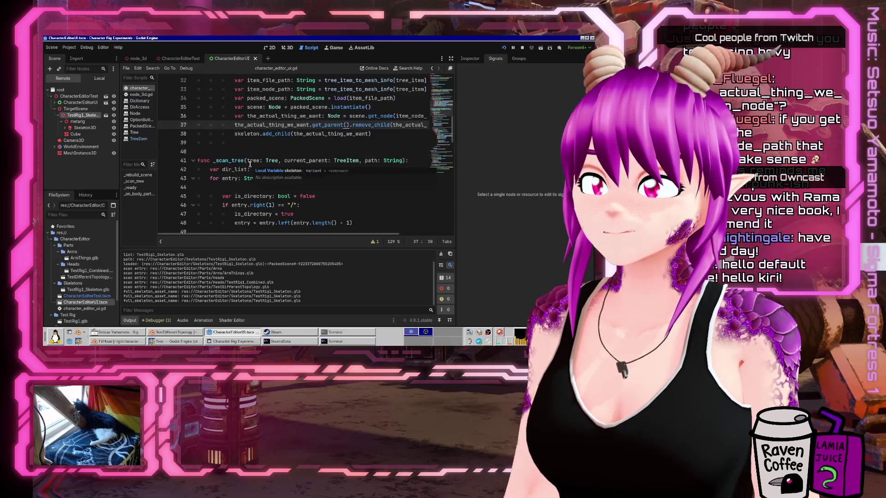
pyautogui.scroll(2, 249, 164)
# Add print("ADDING TO SCENE: ", the_actual_thing_we_want) after the add_child call.
pyautogui.click(371, 187)
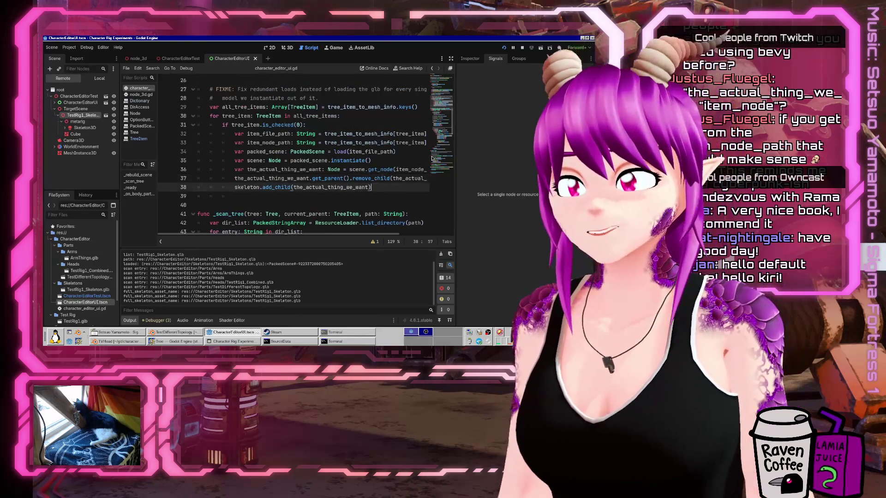
pyautogui.press('Return')
pyautogui.write('print("ADDING TO SCE')
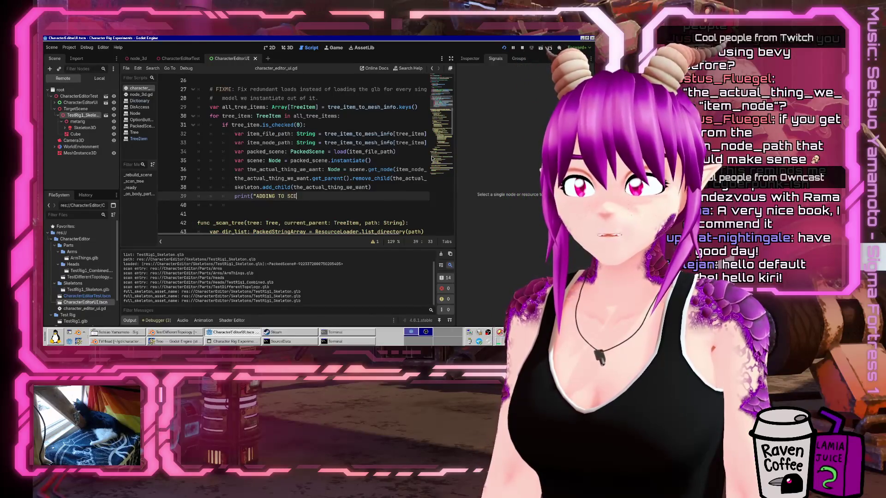
pyautogui.write('NE: ", the_actual_thing_we_want')
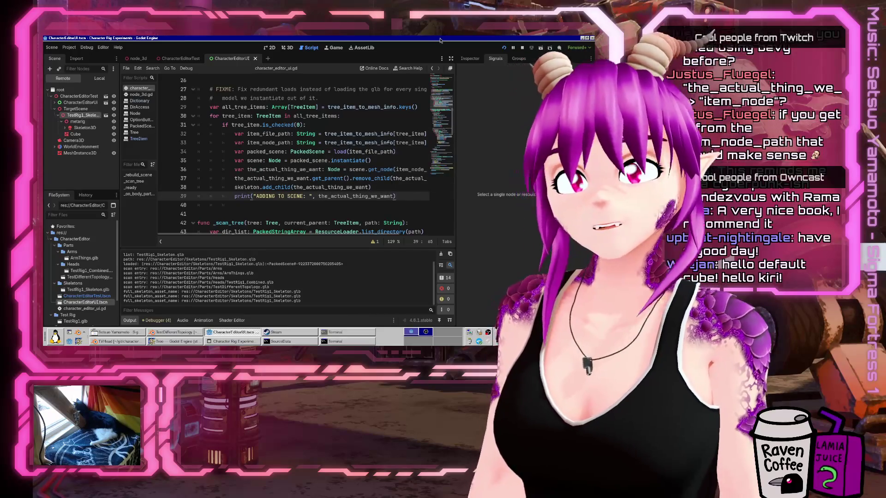
# Rerun the game, tick Cube parts, and expand the remote skeleton to see the added meshes.
pyautogui.press('F5')
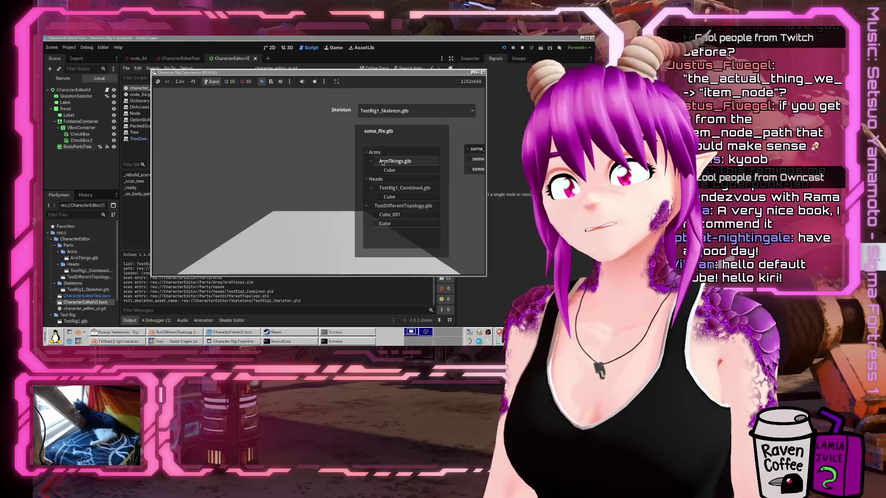
pyautogui.click(384, 169)
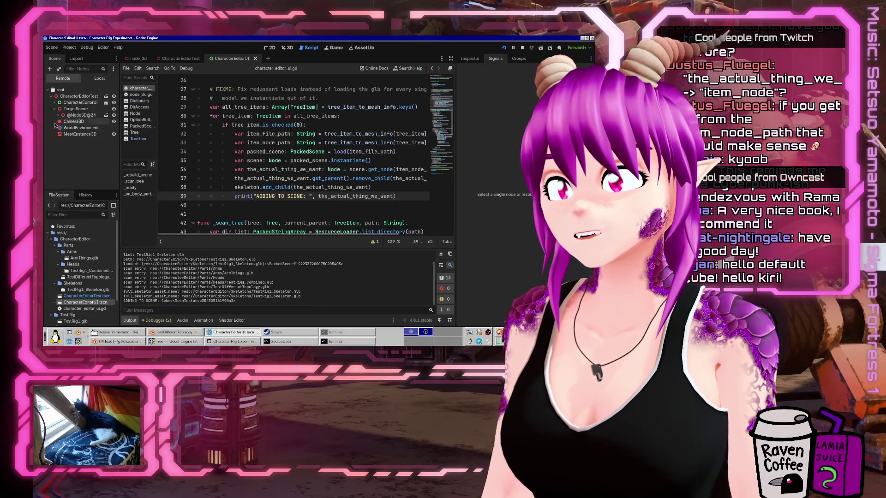
pyautogui.click(58, 115)
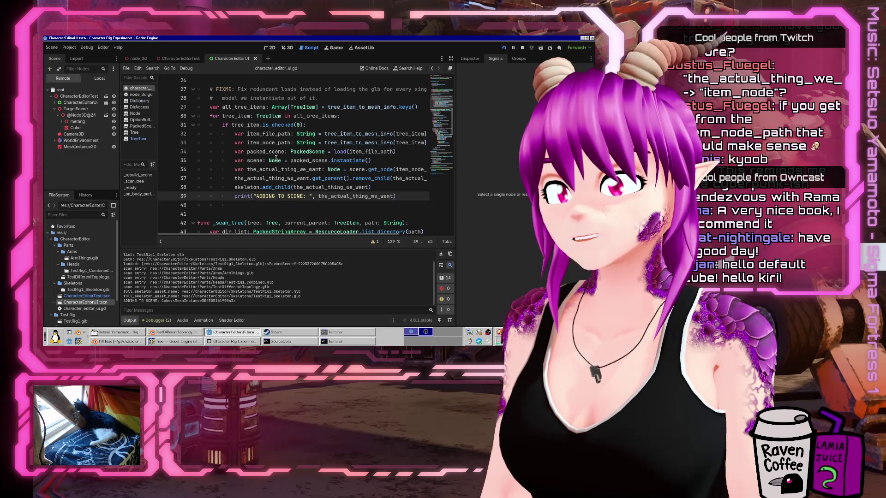
pyautogui.hotkey('alt', 'Tab')
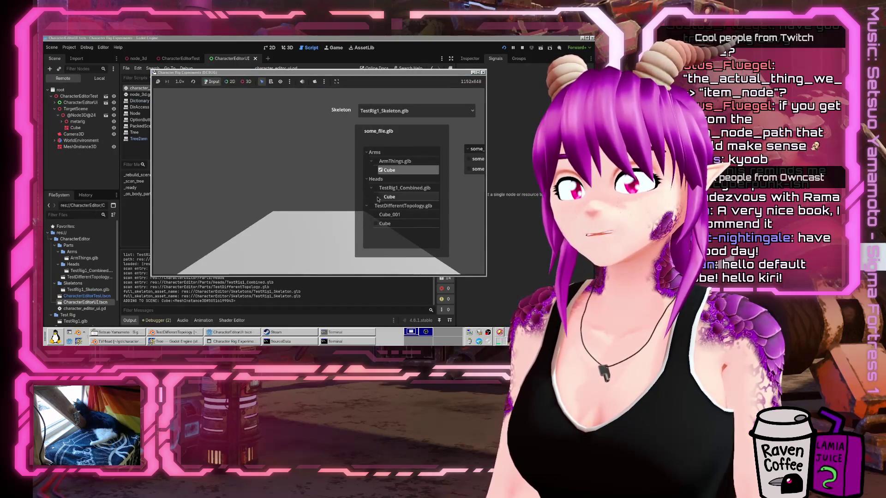
pyautogui.click(378, 197)
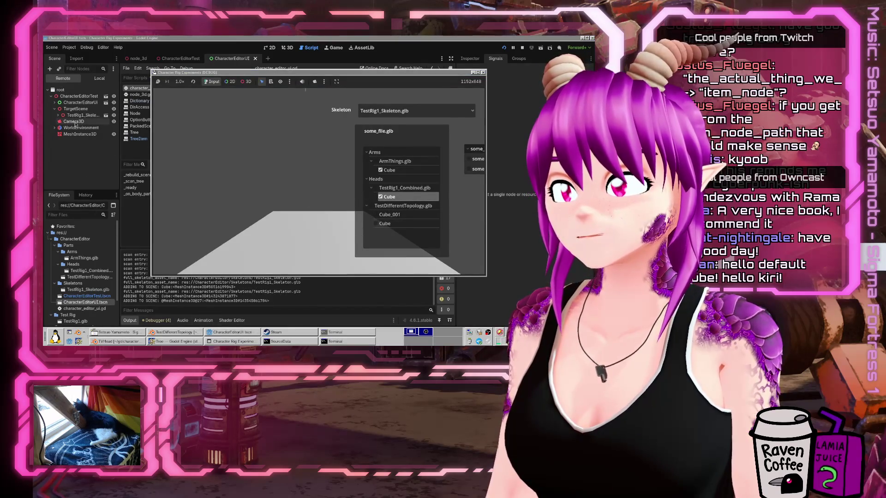
pyautogui.click(58, 116)
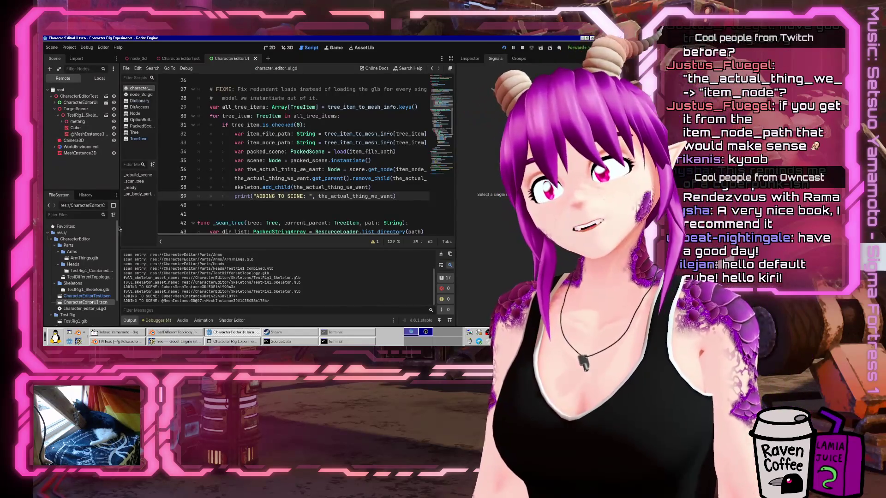
# Tick Cube_001 and Cube under TestDifferentTopology.glb, then close the game.
pyautogui.click(242, 342)
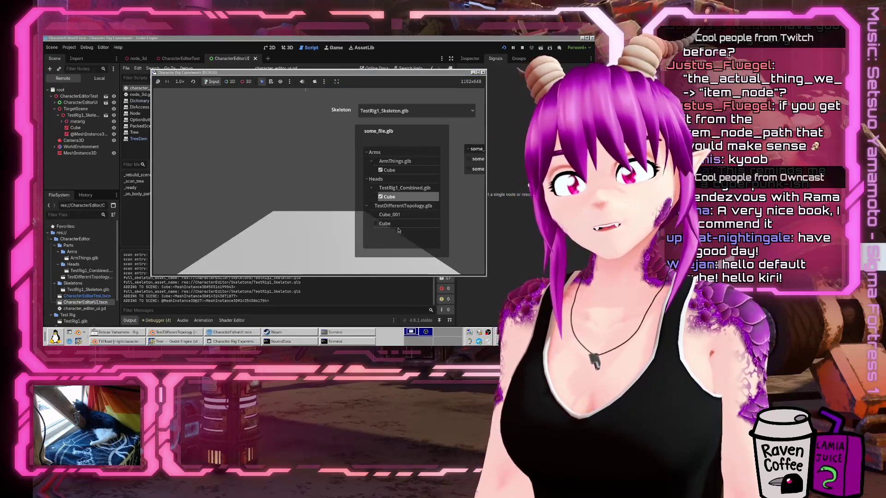
pyautogui.click(376, 214)
pyautogui.click(376, 223)
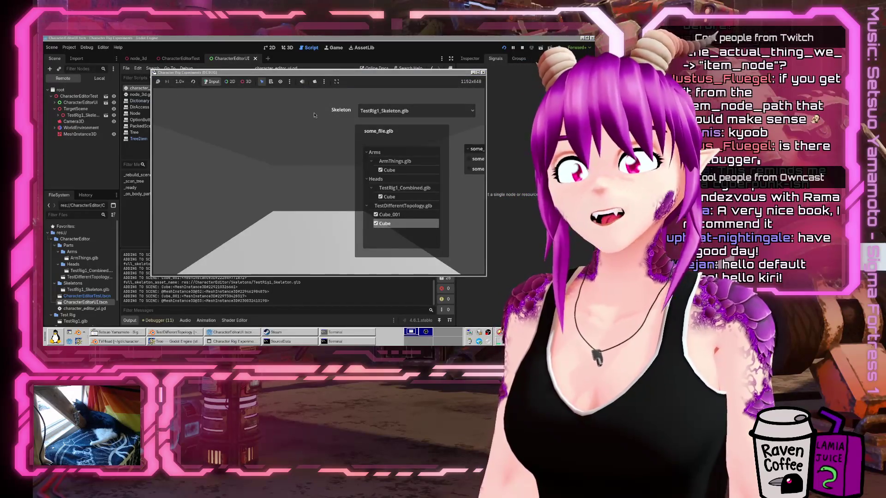
pyautogui.click(522, 48)
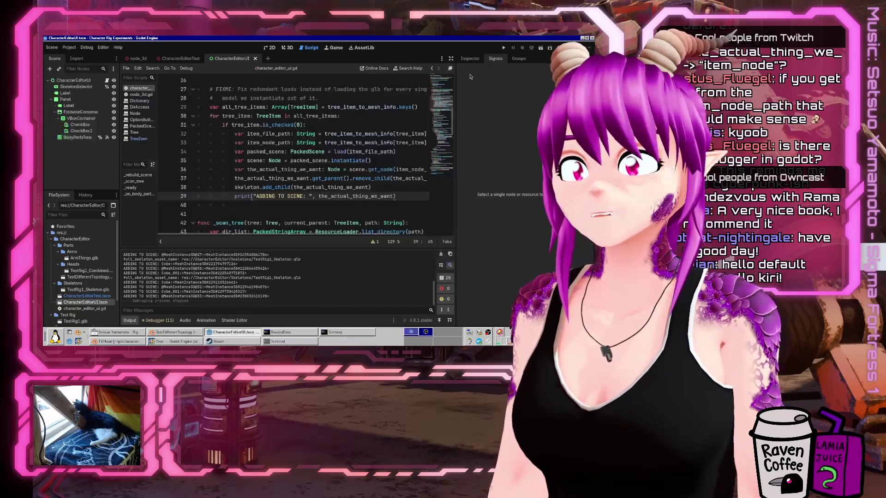
# Pass through the 3D view and Debugger panel, then return to the script with Output showing.
pyautogui.click(286, 48)
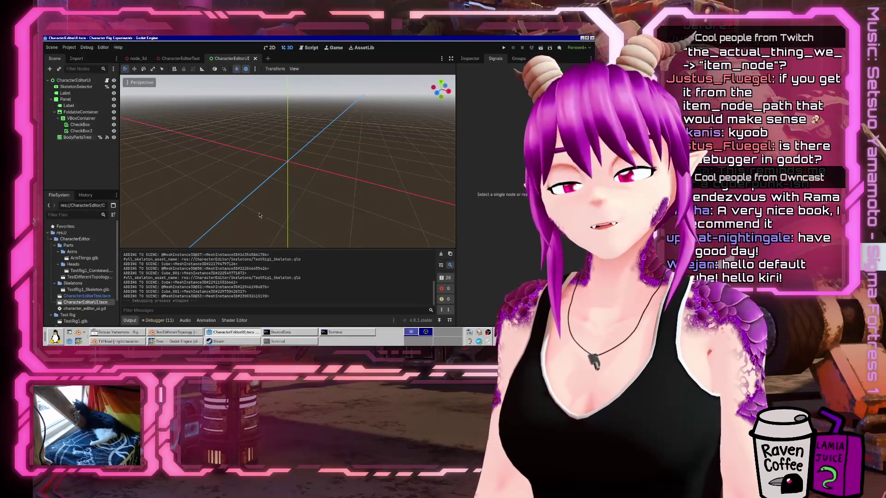
pyautogui.click(157, 320)
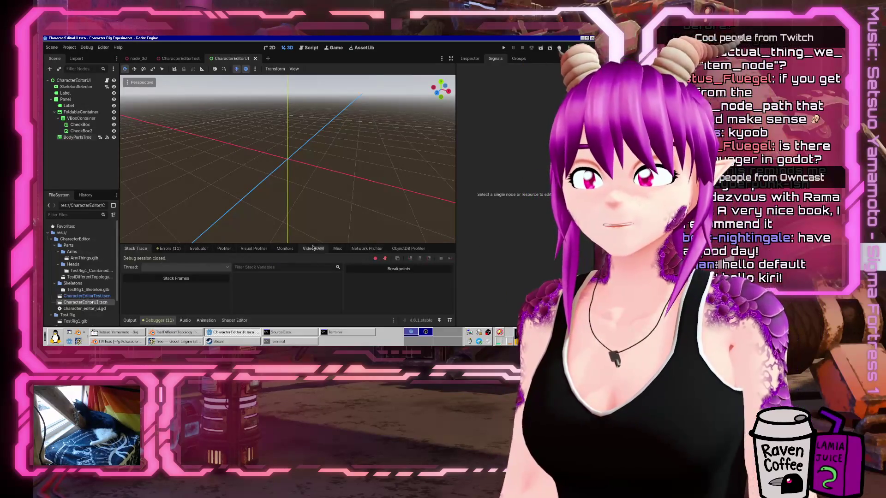
pyautogui.click(130, 320)
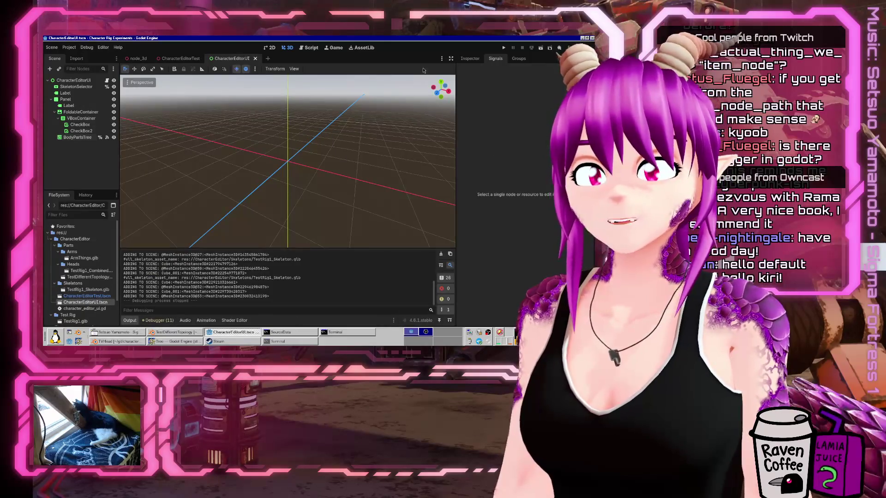
pyautogui.click(311, 47)
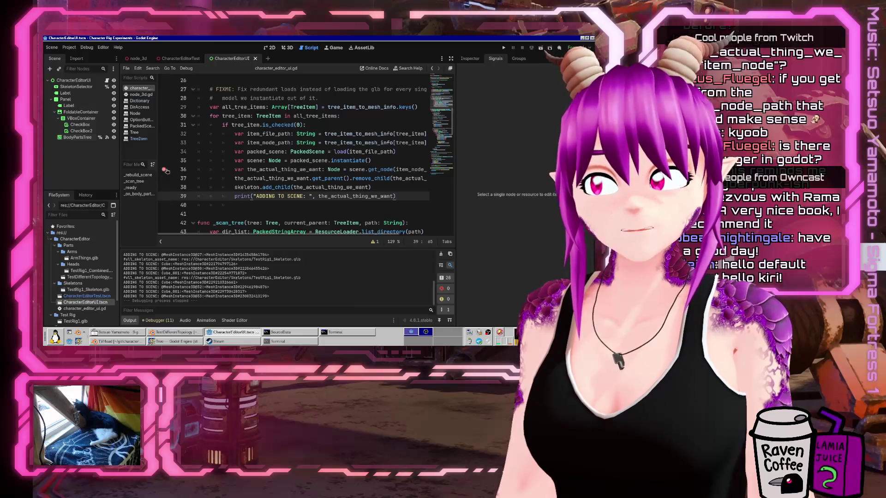
# Place the caret on lines 38–39 and collapse the bottom panel to enlarge the script.
pyautogui.click(332, 186)
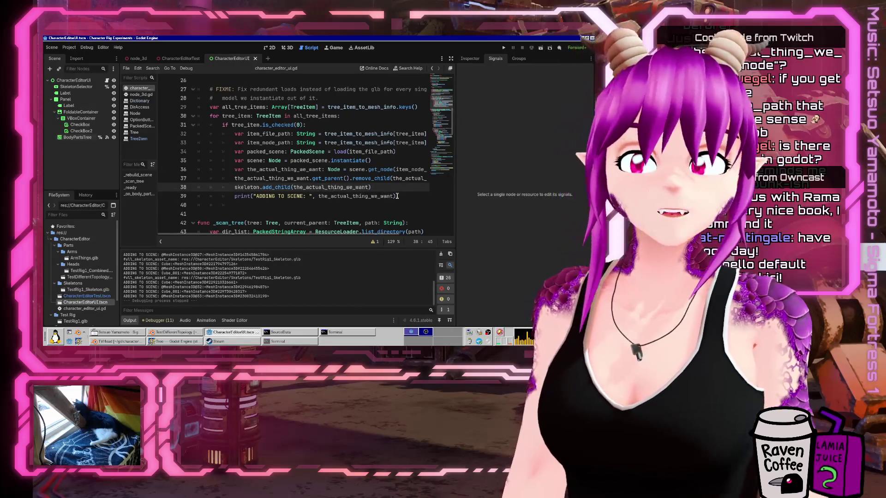
pyautogui.click(397, 196)
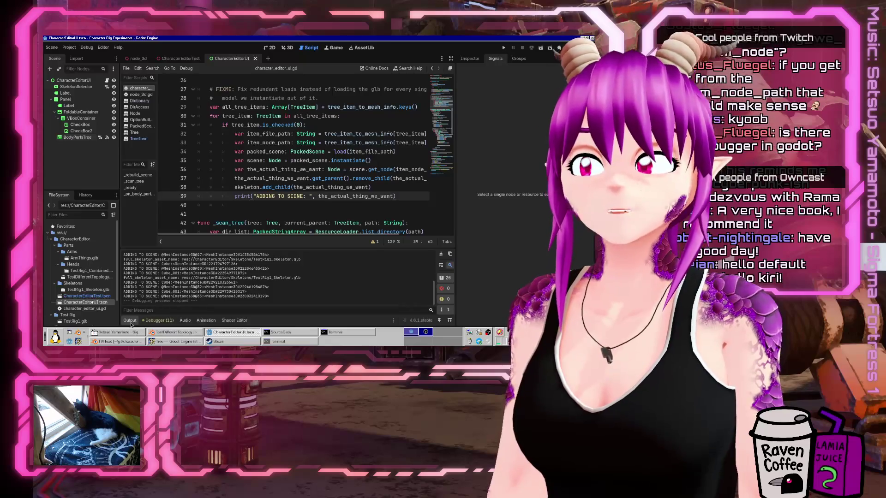
pyautogui.hotkey('ctrl', 'j')
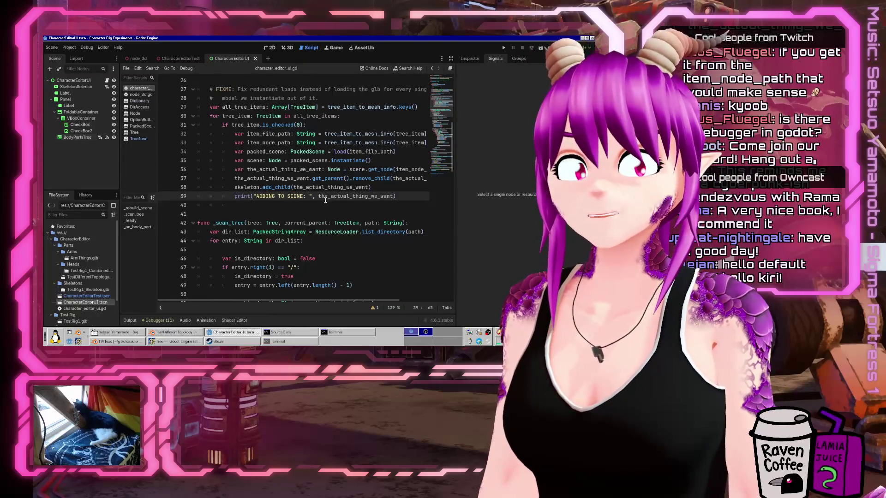
pyautogui.moveTo(325, 200)
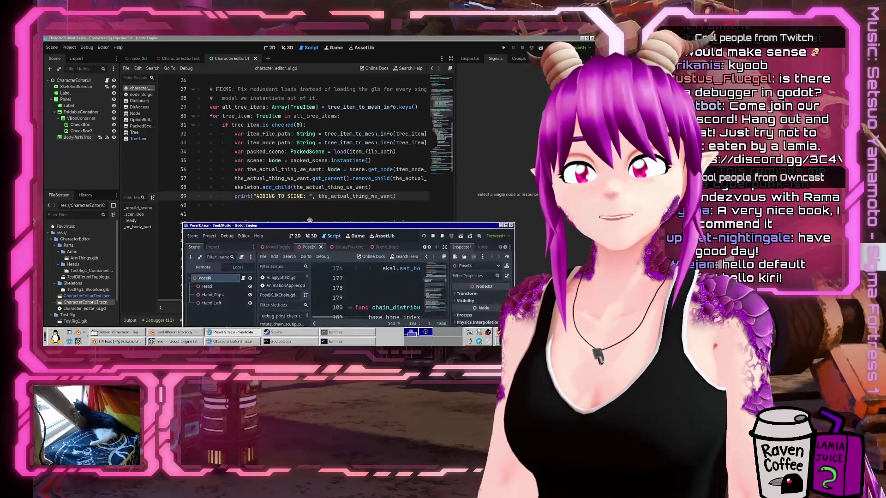
# Move the PoseIK SnekStudio window aside, send it behind the editor, and close it.
pyautogui.moveTo(304, 221); pyautogui.dragTo(226, 114)
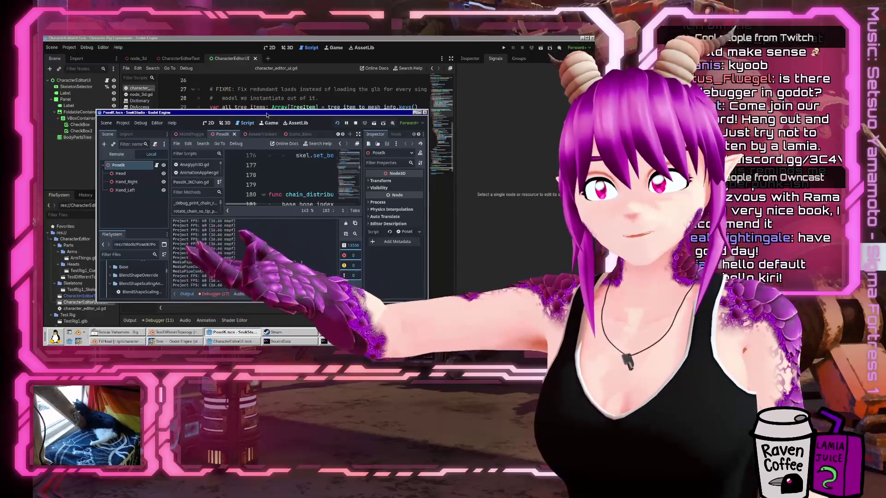
pyautogui.hotkey('alt', 'Tab')
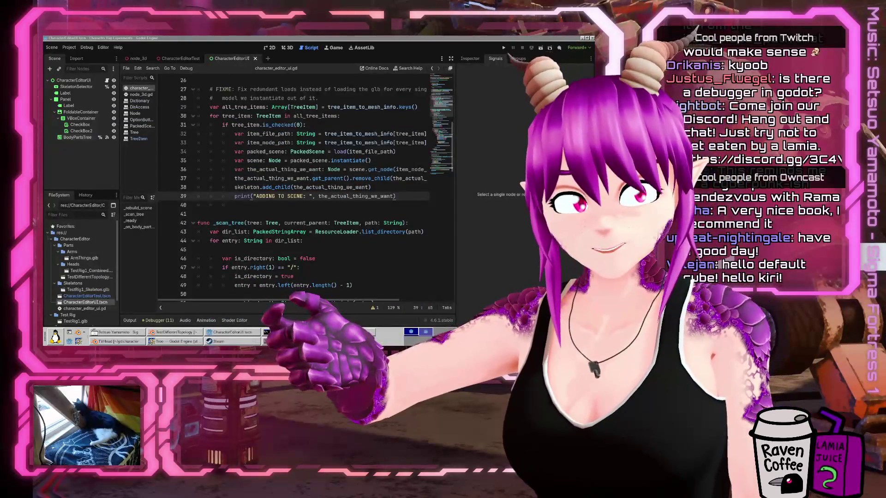
pyautogui.hotkey('alt', 'F4')
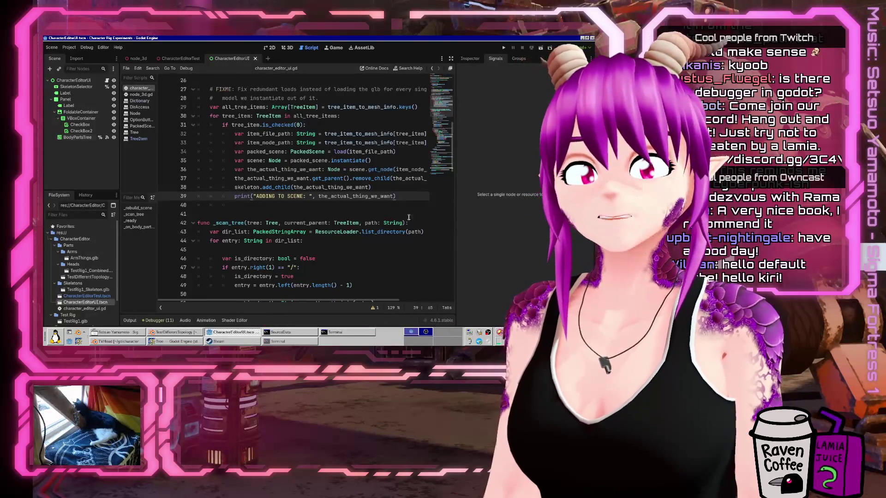
# Switch to the 3D view and open the CharacterEditorTest scene tab.
pyautogui.click(327, 203)
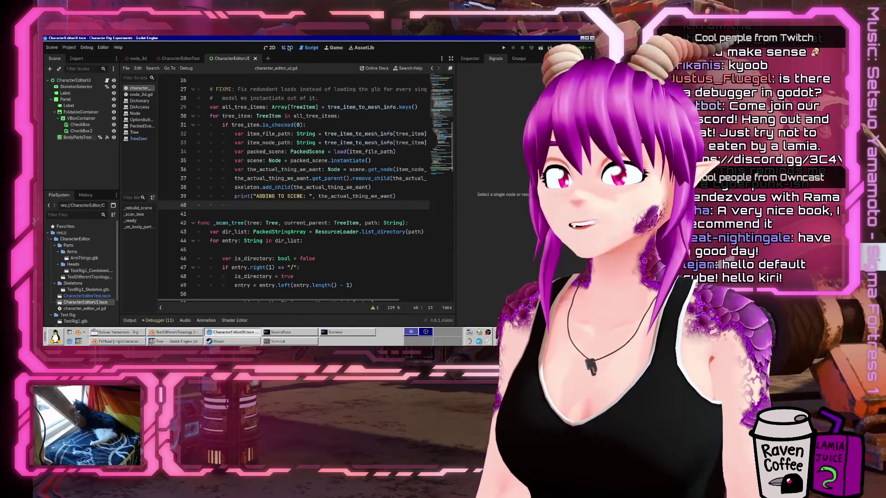
pyautogui.click(288, 48)
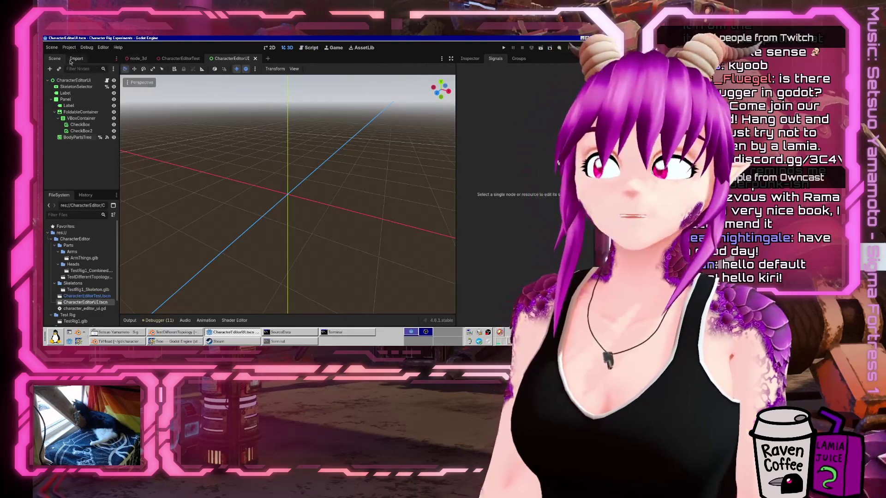
pyautogui.click(139, 58)
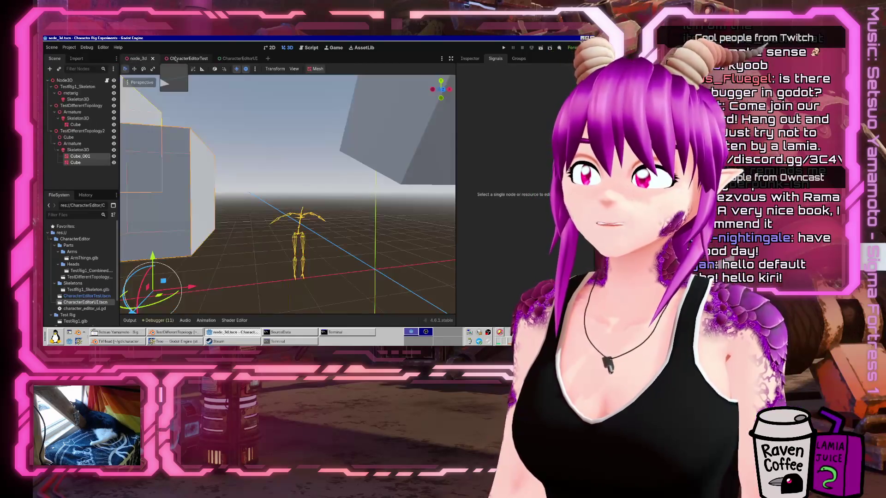
pyautogui.scroll(-5, 312, 206)
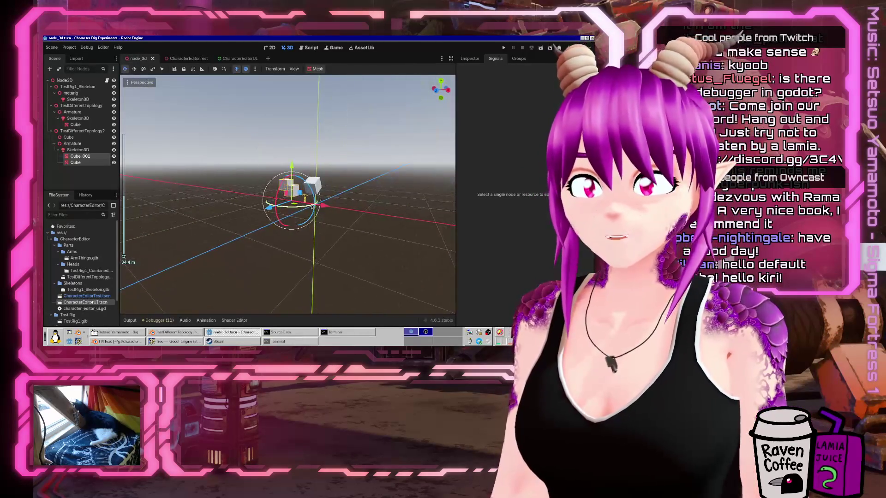
pyautogui.scroll(5, 312, 207)
pyautogui.click(238, 59)
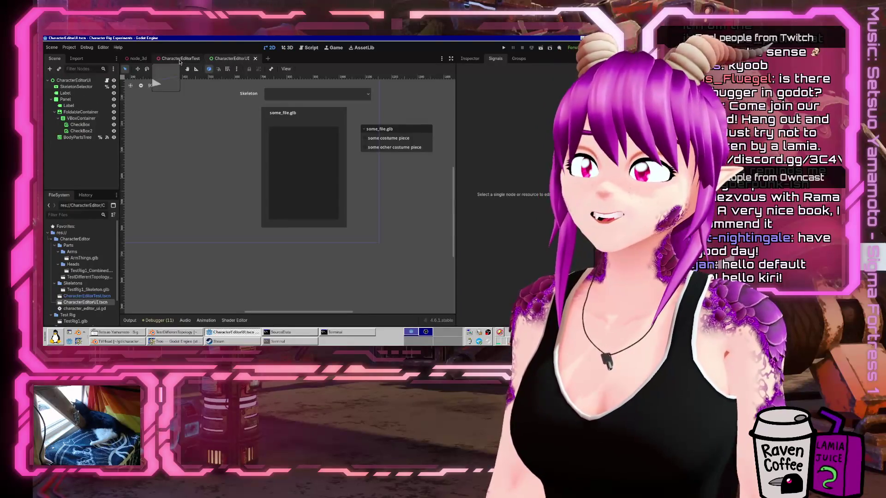
pyautogui.click(180, 59)
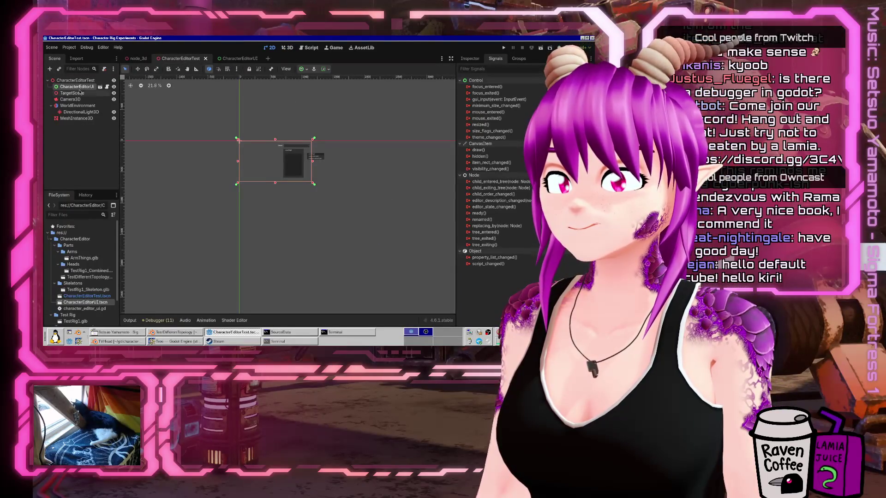
# Frame the Camera3D, move it left and up, and save the scene.
pyautogui.click(81, 81)
pyautogui.scroll(3, 145, 125)
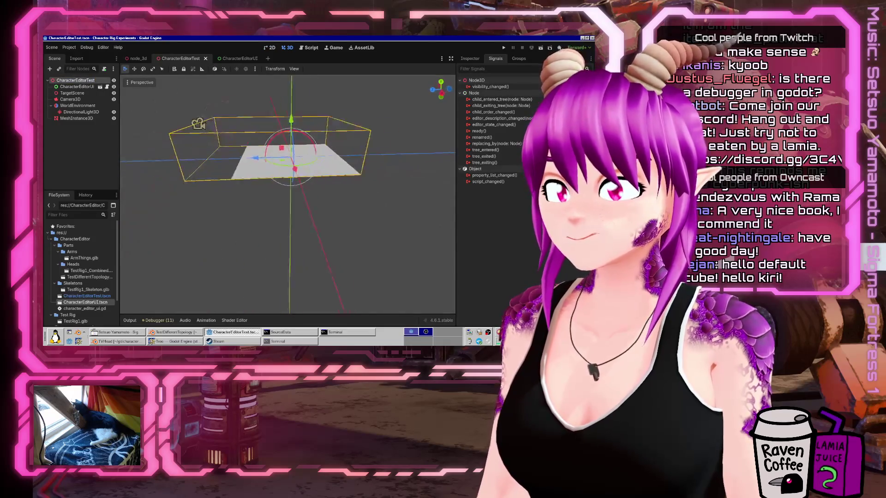
pyautogui.click(70, 99)
pyautogui.press('f')
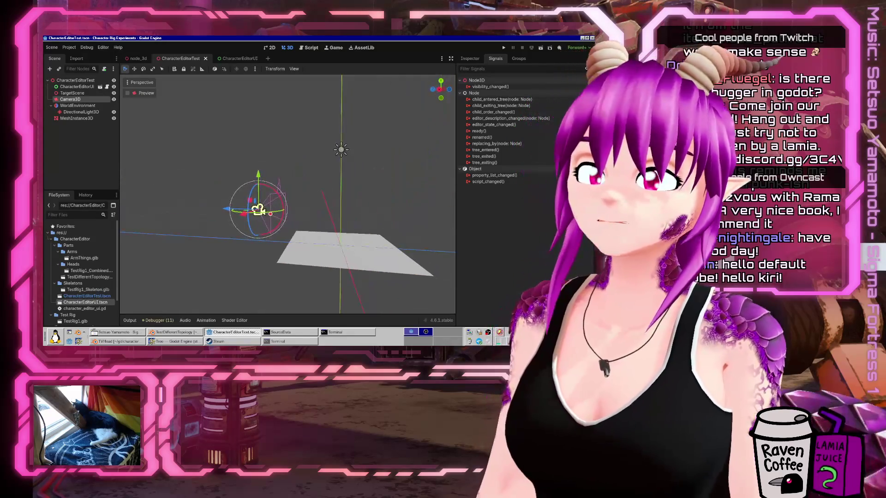
pyautogui.moveTo(258, 210); pyautogui.dragTo(200, 209)
pyautogui.moveTo(206, 166); pyautogui.dragTo(206, 141)
pyautogui.hotkey('ctrl', 's')
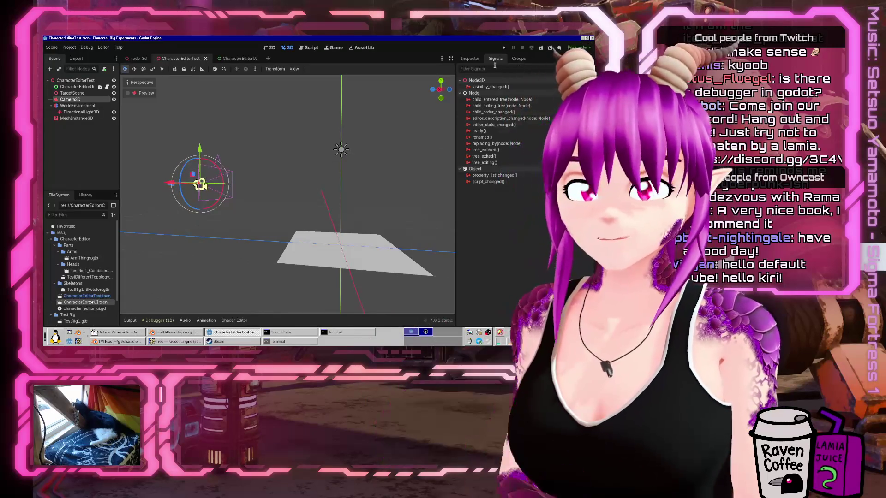
# Run the project and tick then untick the TestRig1_Combined.glb parts.
pyautogui.click(504, 48)
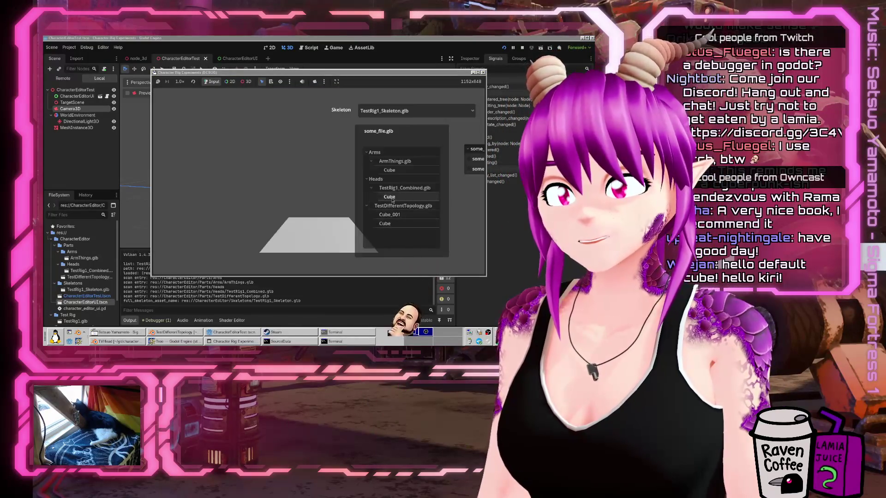
pyautogui.click(375, 188)
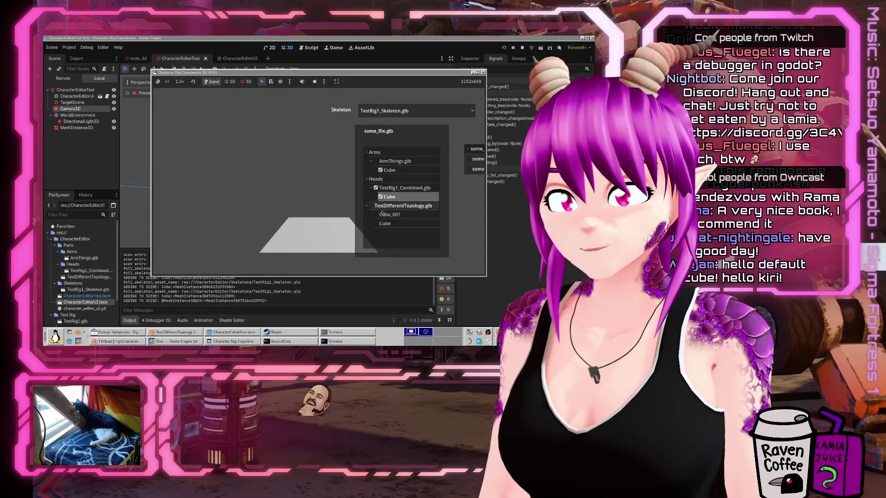
pyautogui.click(376, 214)
pyautogui.click(376, 214)
pyautogui.click(376, 196)
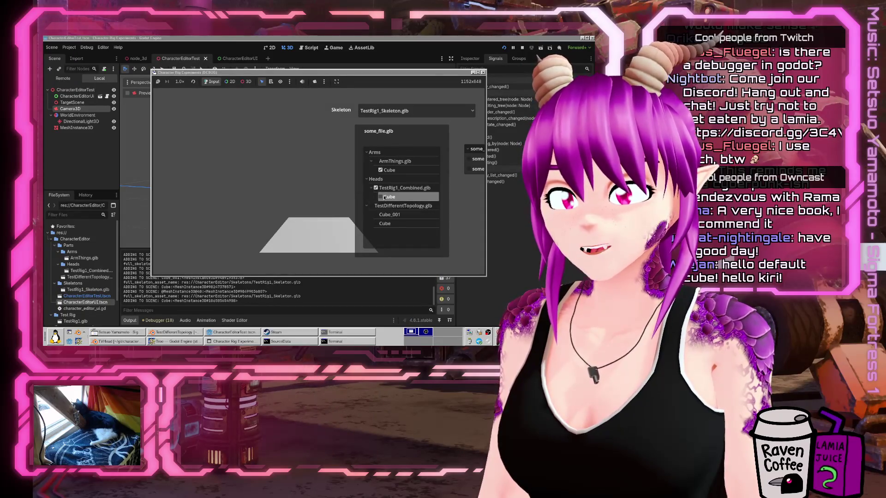
pyautogui.click(375, 188)
# Try the TestDifferentTopology.glb Cubes, leave the ArmThings.glb Cube ticked, and return to the editor.
pyautogui.click(380, 170)
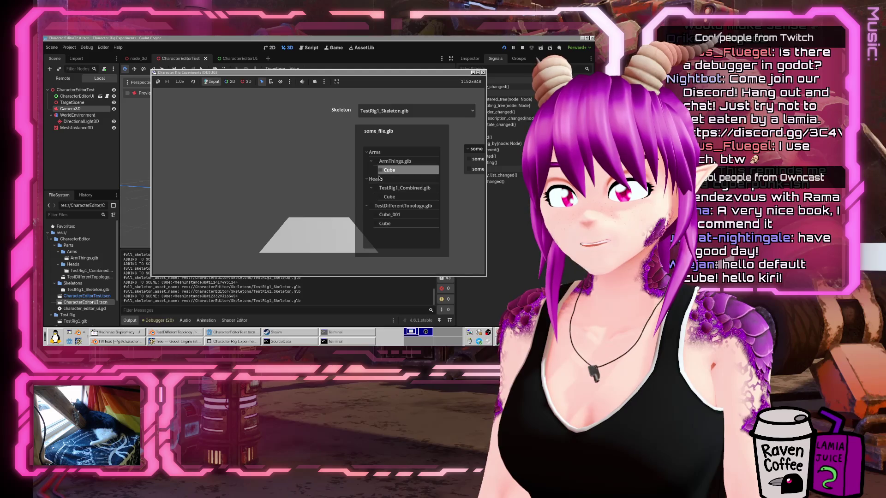
pyautogui.click(378, 224)
pyautogui.click(385, 214)
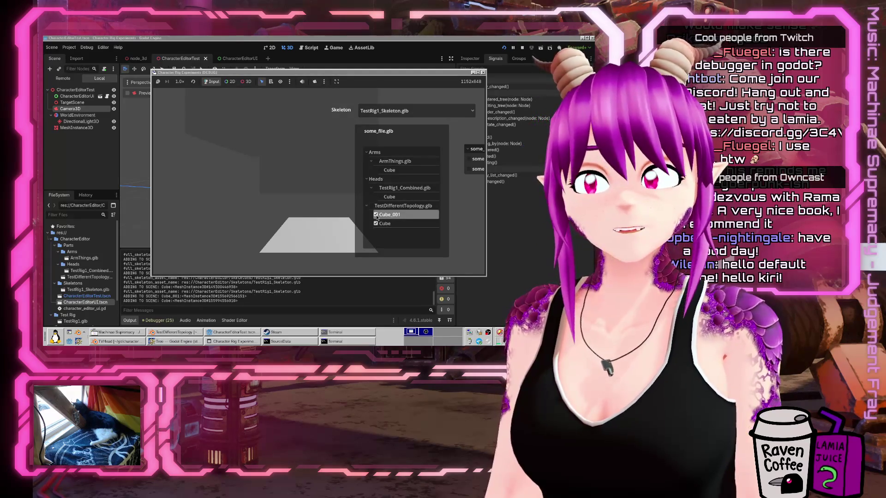
pyautogui.click(380, 223)
pyautogui.click(382, 197)
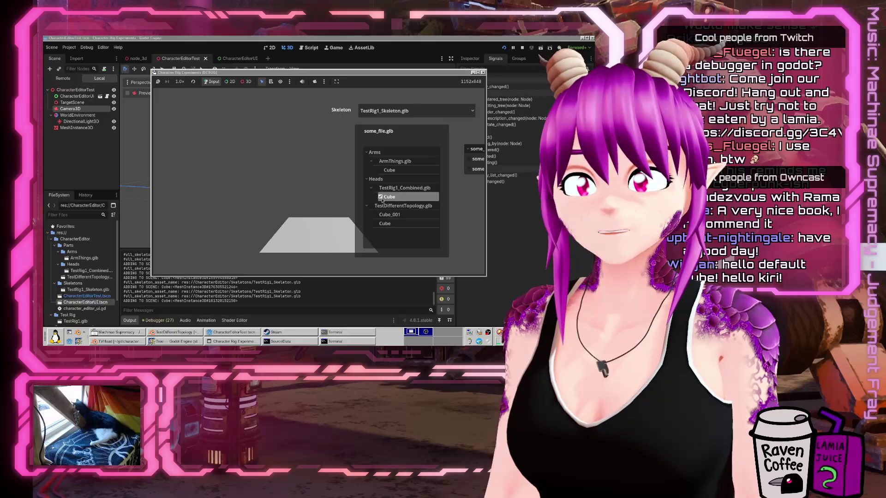
pyautogui.click(381, 170)
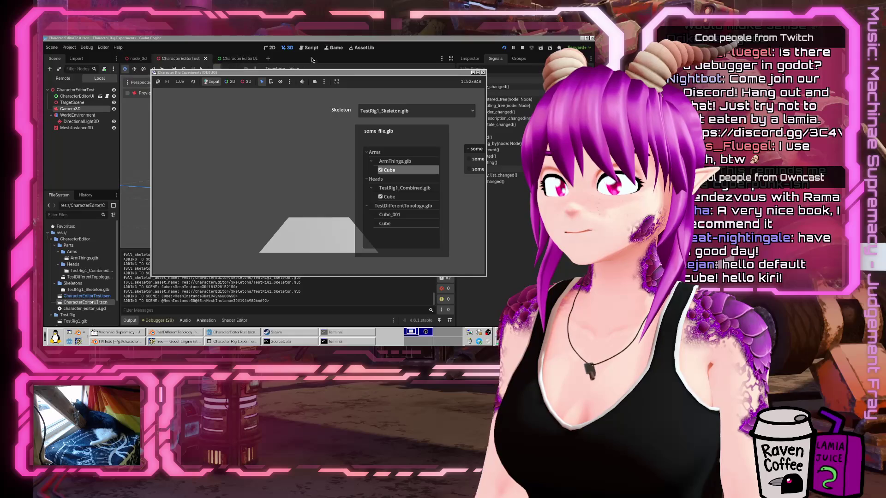
pyautogui.click(219, 38)
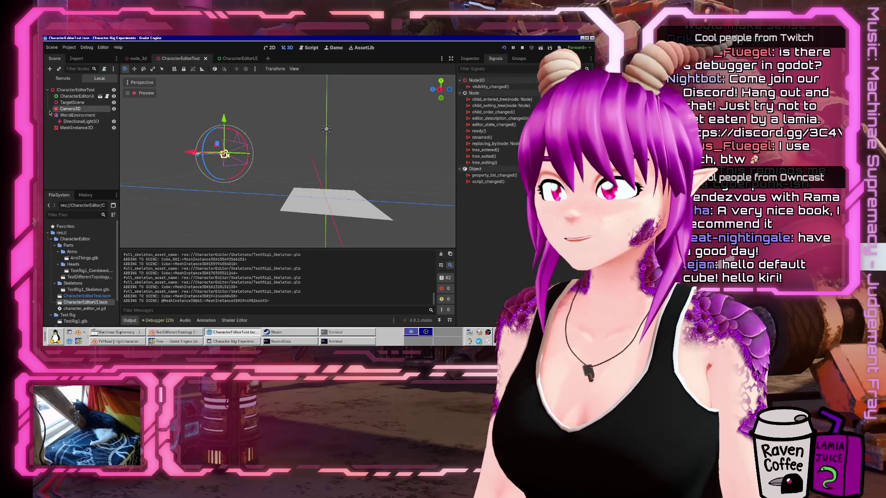
# Select TargetScene, then repeatedly toggle the ArmThings Cube part in the running game.
pyautogui.click(66, 103)
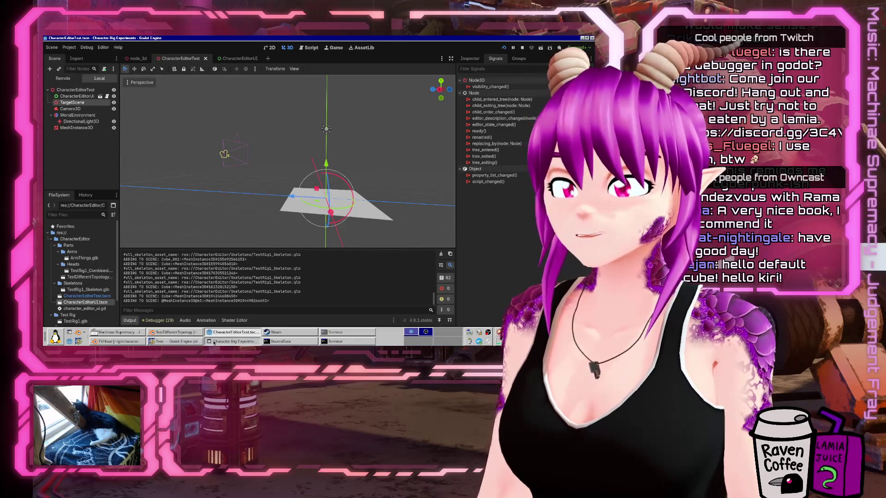
pyautogui.click(213, 342)
pyautogui.click(381, 170)
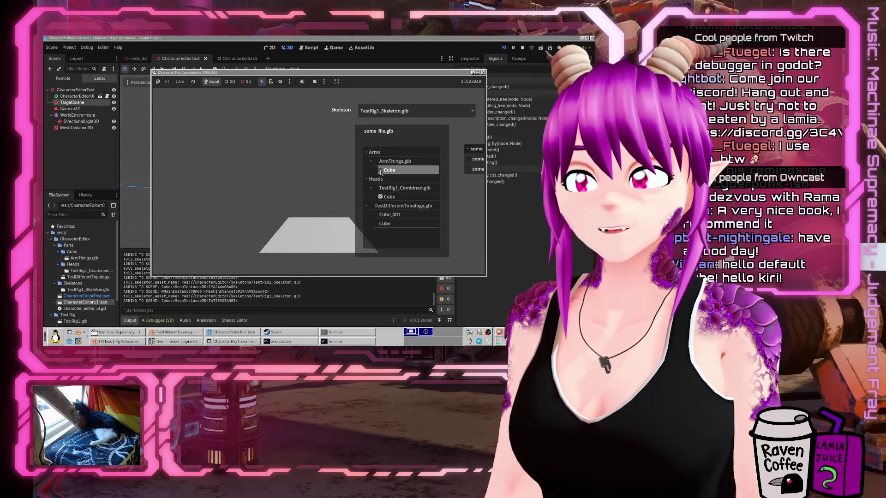
pyautogui.click(381, 171)
pyautogui.click(381, 170)
pyautogui.click(380, 170)
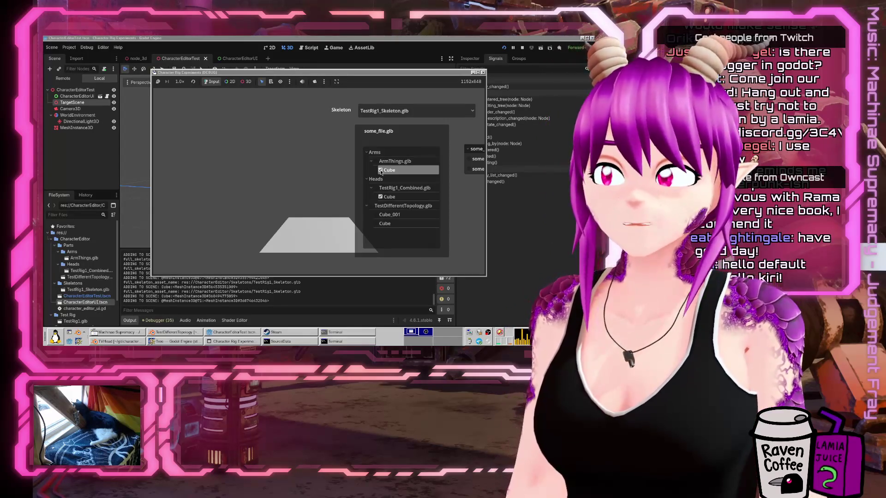
pyautogui.click(380, 170)
pyautogui.click(381, 170)
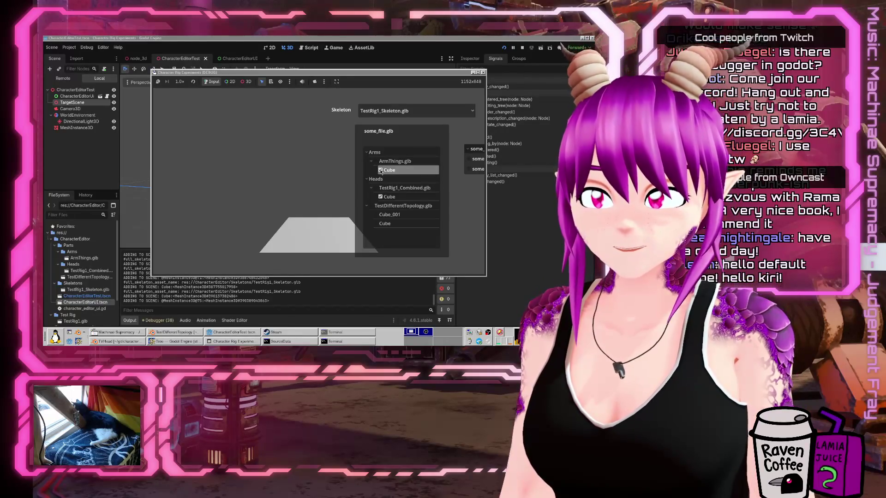
# Switch the Scene dock to the Remote tree, then toggle the Arms Cube part off again.
pyautogui.click(57, 102)
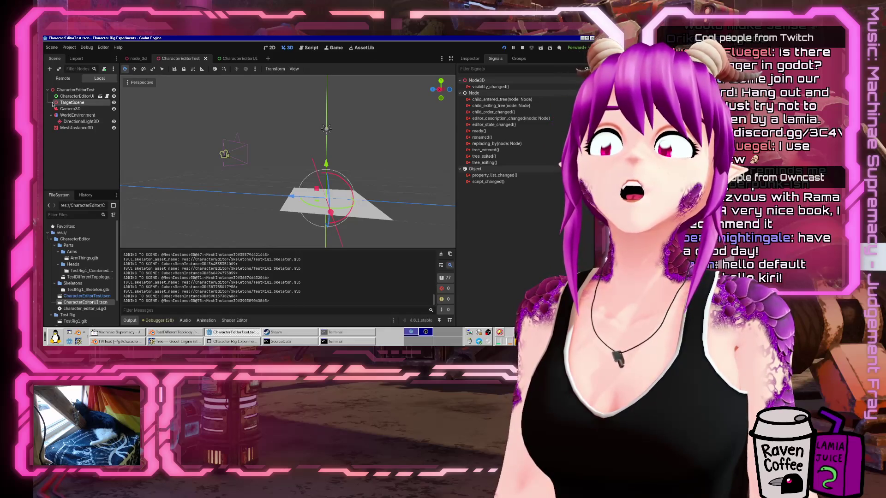
pyautogui.click(59, 79)
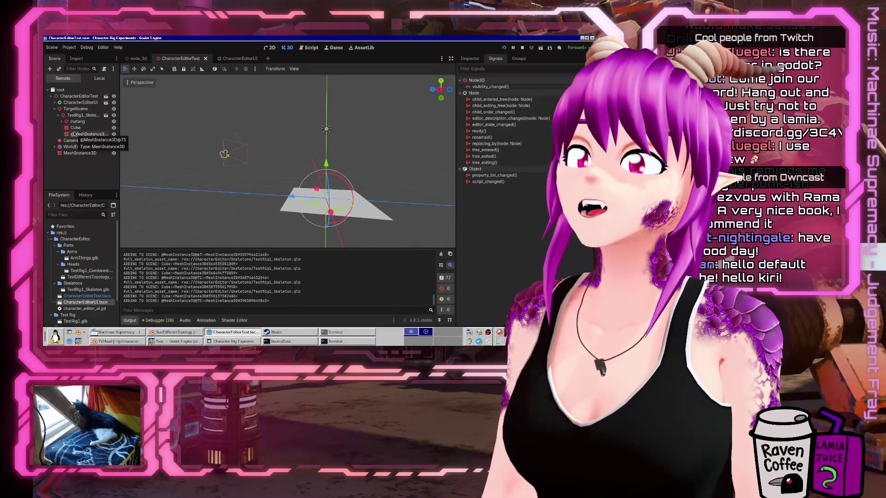
pyautogui.click(229, 341)
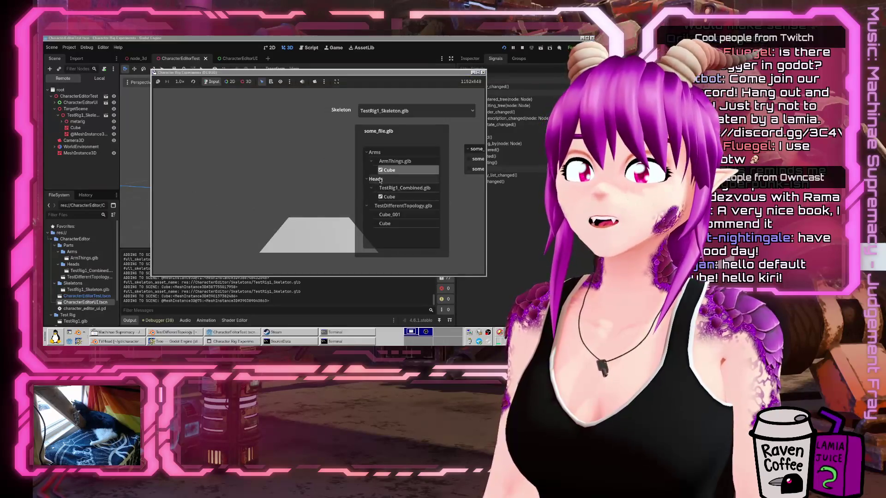
pyautogui.click(381, 170)
pyautogui.click(381, 171)
pyautogui.click(380, 170)
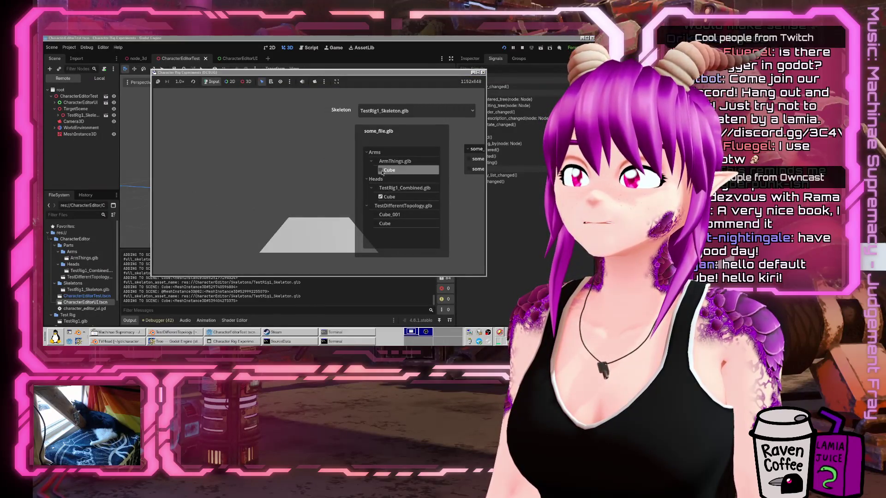
pyautogui.click(69, 128)
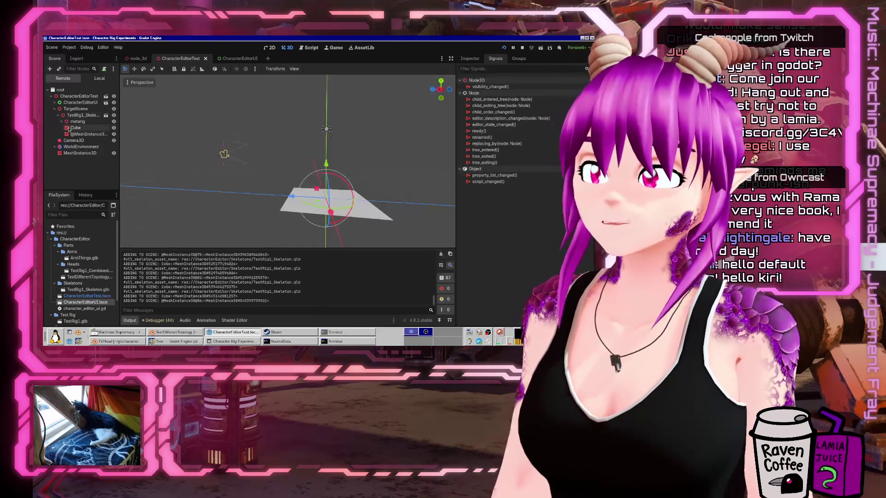
pyautogui.click(80, 134)
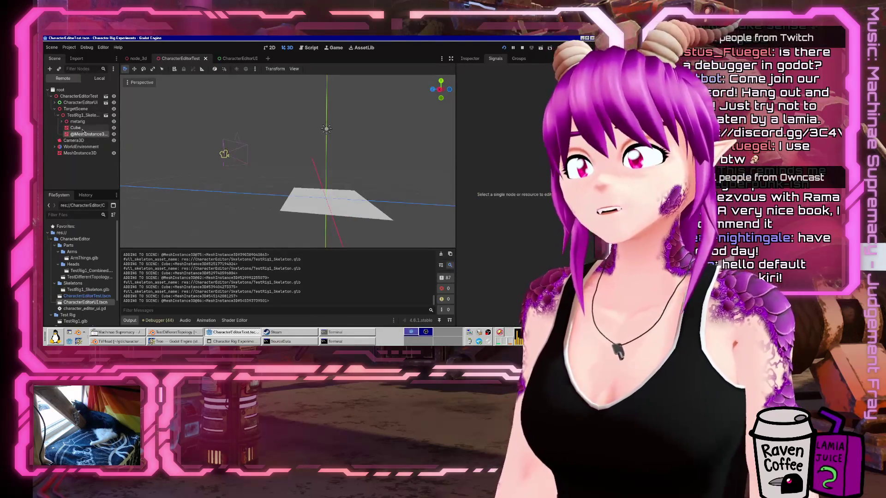
pyautogui.click(83, 128)
pyautogui.click(84, 133)
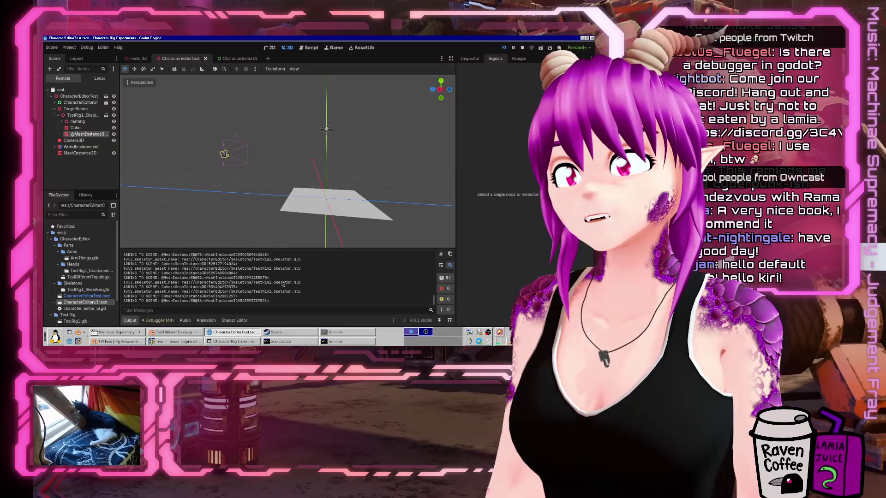
pyautogui.click(231, 342)
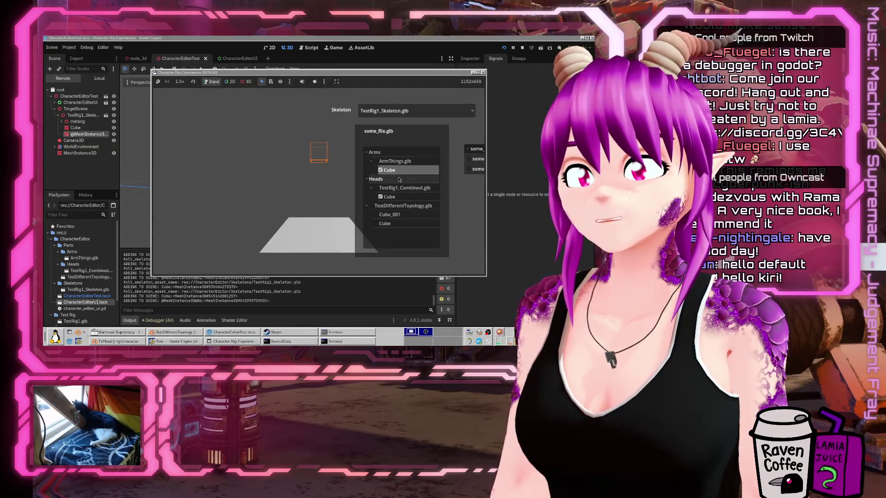
# Check and uncheck the ArmThings.glb group, then highlight the remote Cube and mesh instance.
pyautogui.rightClick(328, 74)
pyautogui.click(349, 116)
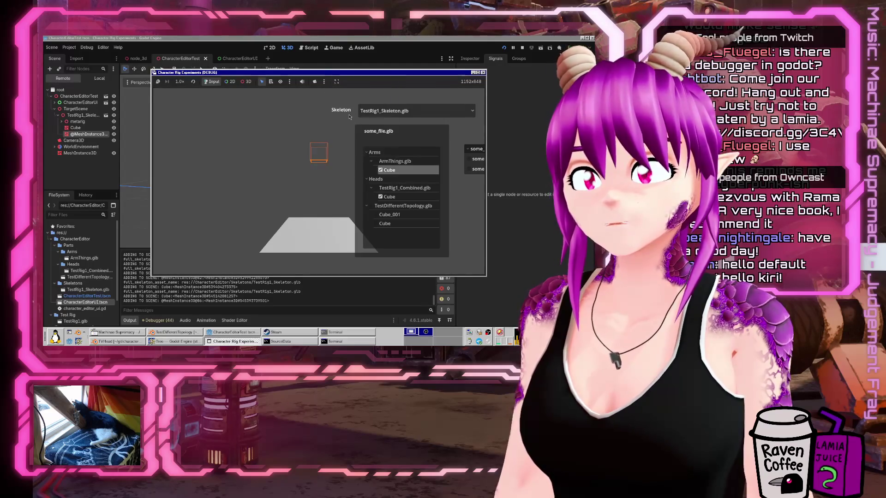
pyautogui.click(85, 131)
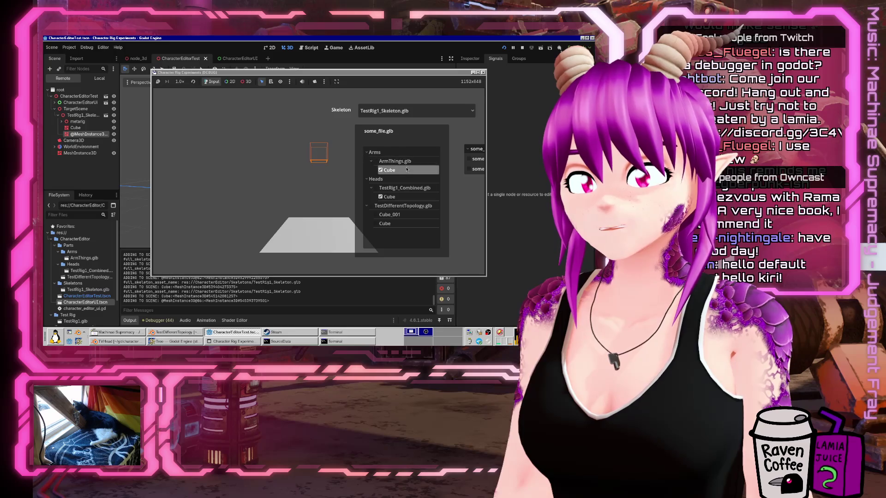
pyautogui.click(383, 161)
pyautogui.click(377, 162)
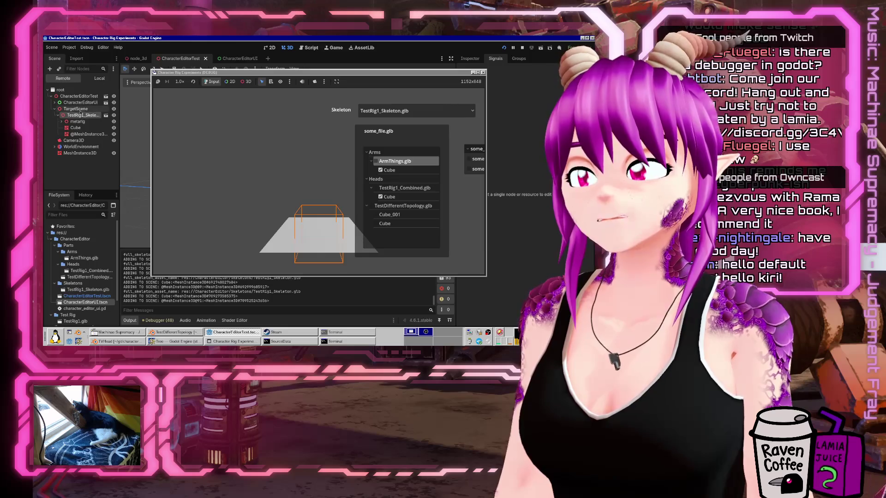
pyautogui.click(82, 134)
pyautogui.click(79, 128)
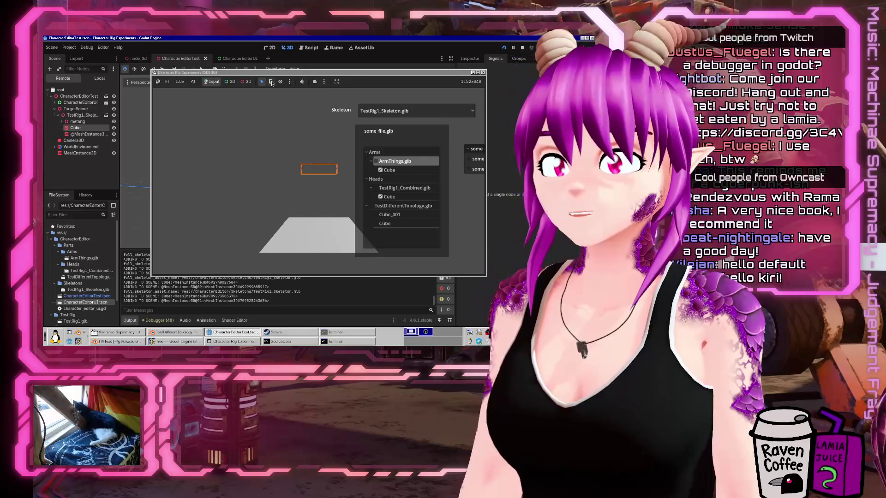
# Enable the in-game camera override, turn Input off, and activate 3D camera control.
pyautogui.click(325, 81)
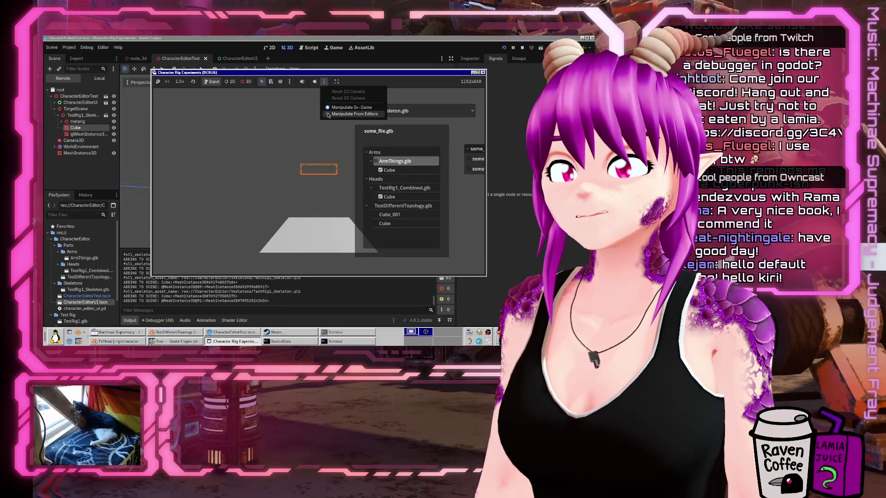
pyautogui.click(318, 84)
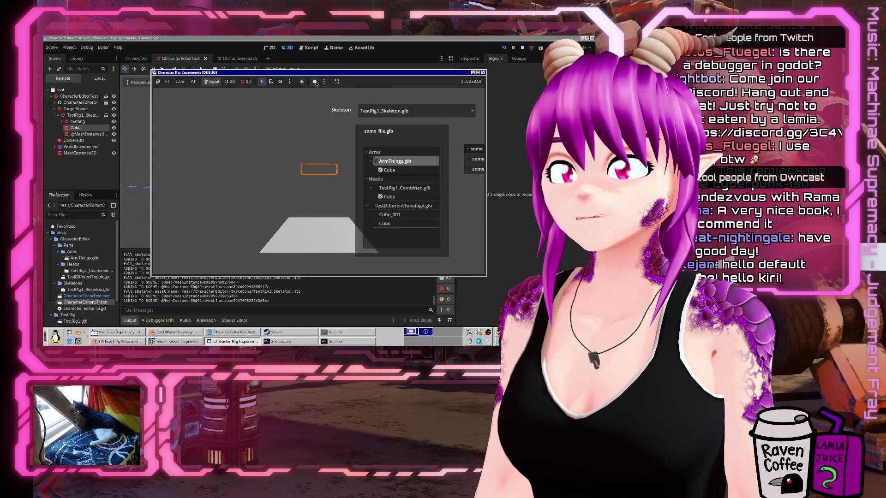
pyautogui.click(315, 83)
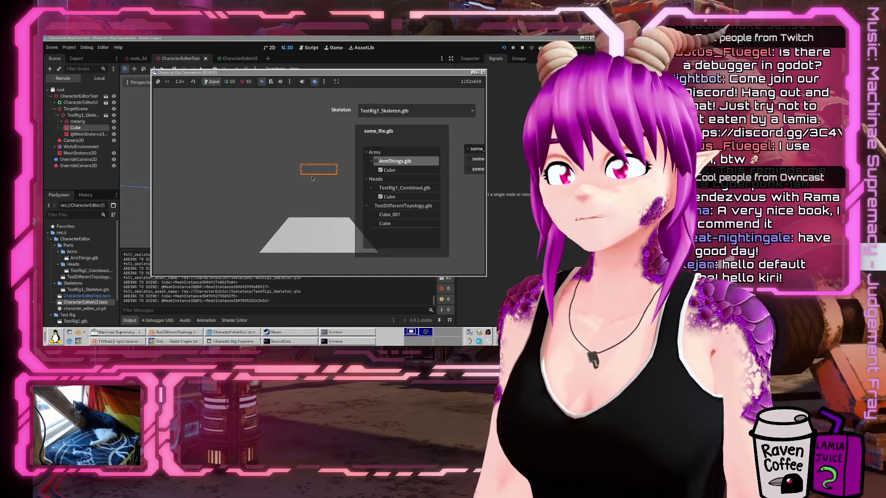
pyautogui.click(323, 81)
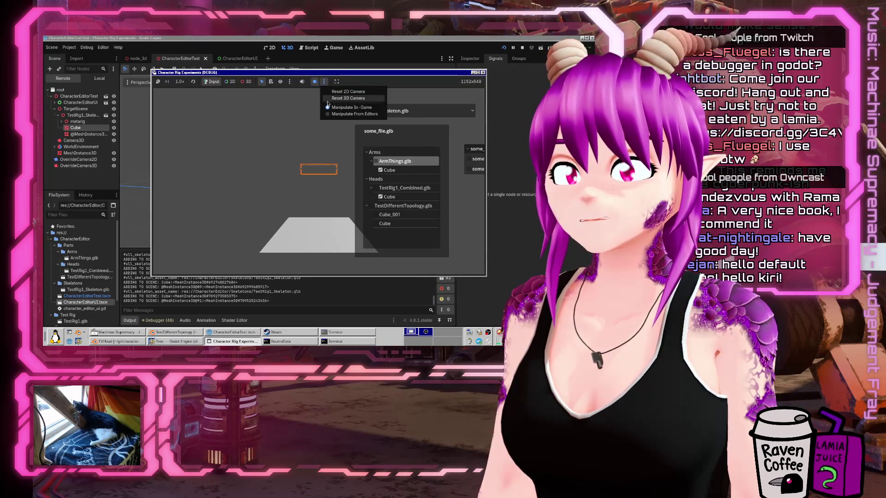
pyautogui.click(318, 84)
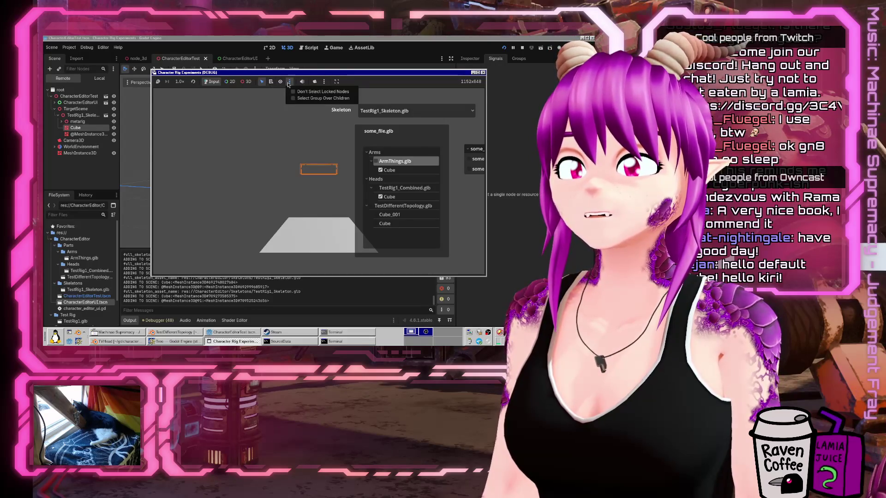
pyautogui.click(324, 82)
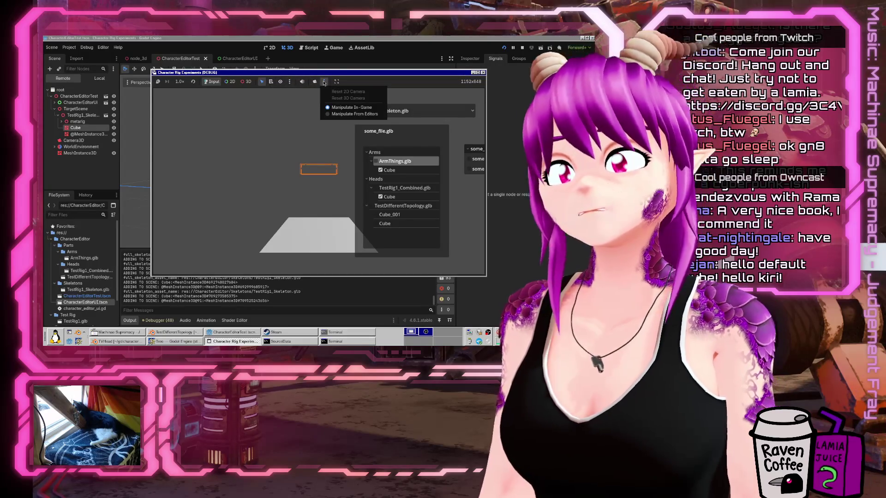
pyautogui.click(314, 82)
pyautogui.click(324, 81)
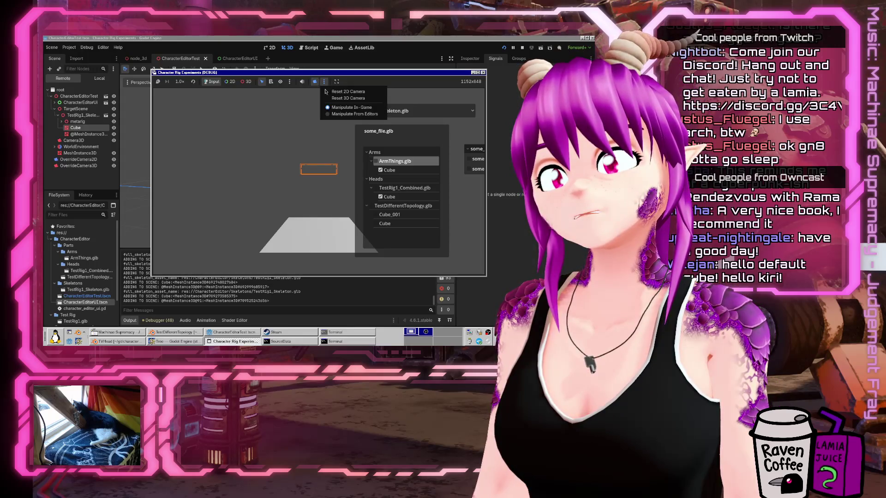
pyautogui.click(349, 114)
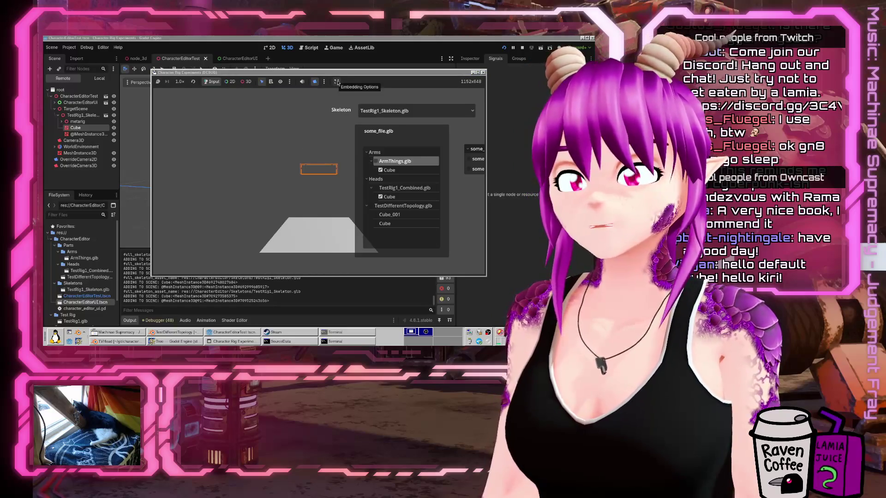
pyautogui.click(214, 82)
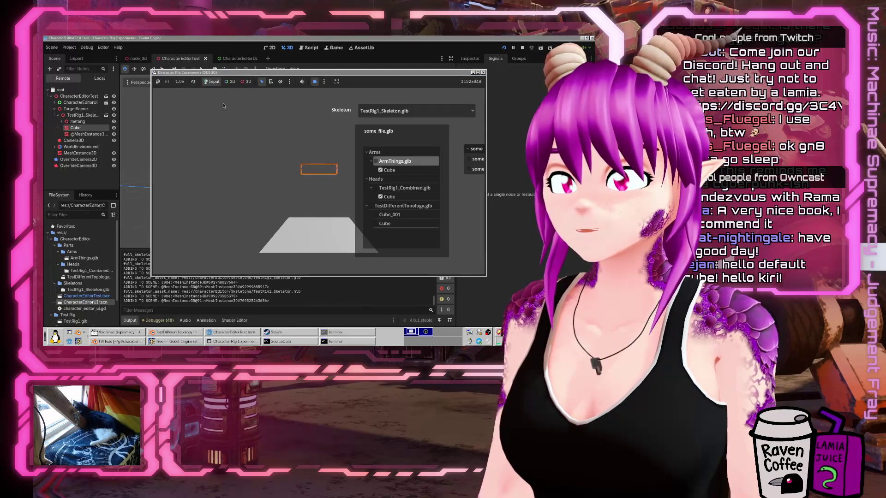
pyautogui.click(246, 81)
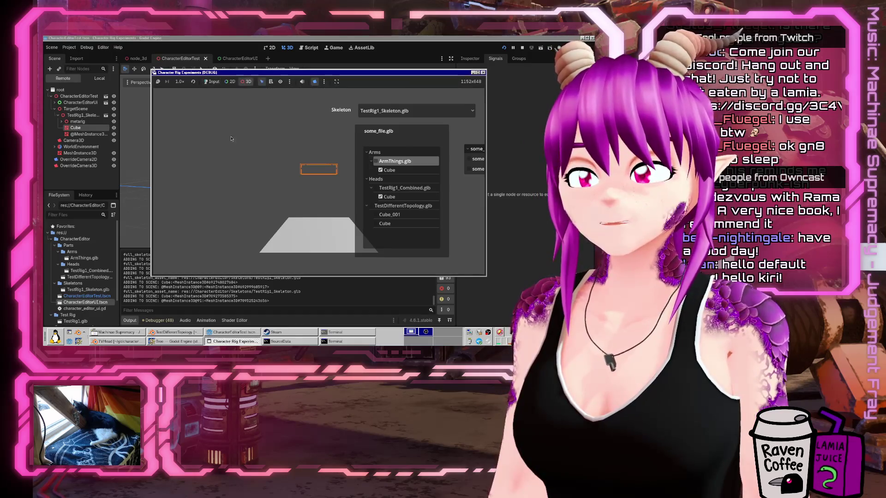
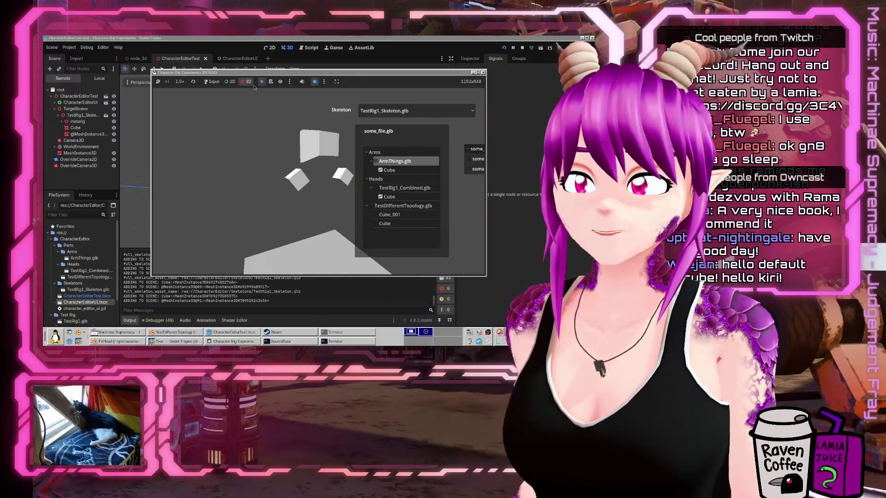
# Stop the running test game and return to the editor.
pyautogui.click(404, 178)
pyautogui.click(401, 170)
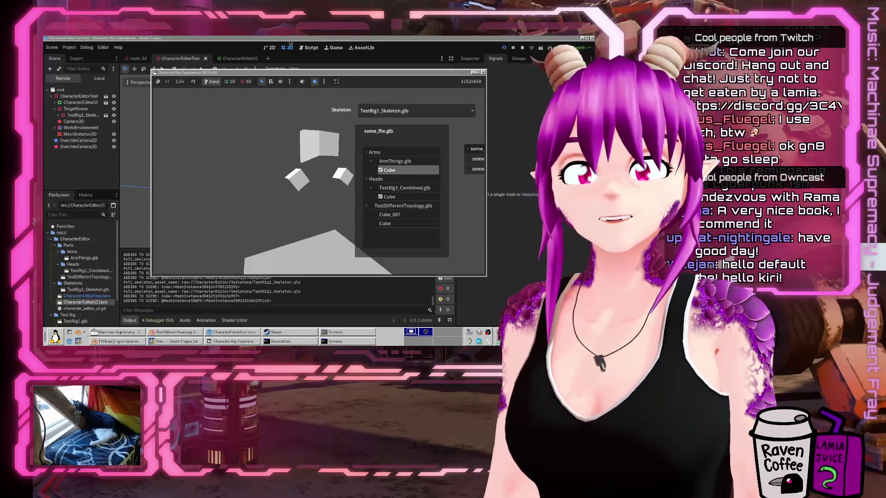
pyautogui.click(286, 38)
pyautogui.click(483, 72)
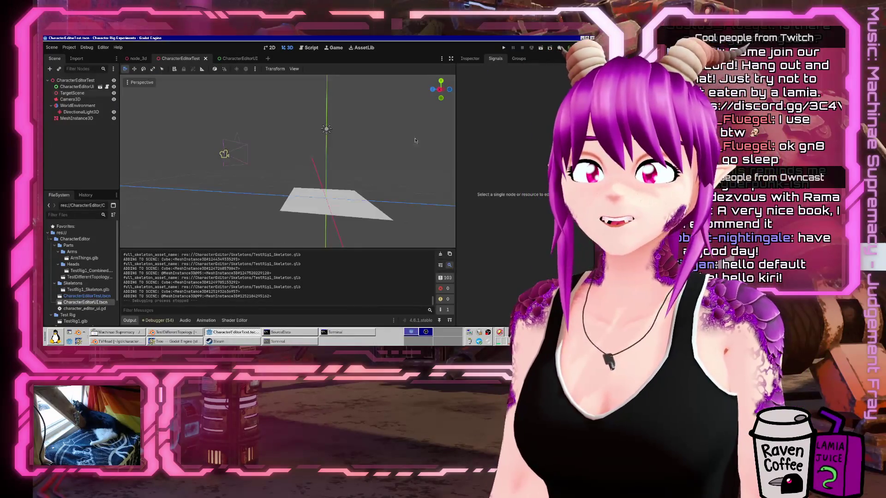
# Move the DirectionalLight3D to a new position in the 3D view.
pyautogui.moveTo(283, 165); pyautogui.dragTo(318, 129)
pyautogui.click(315, 131)
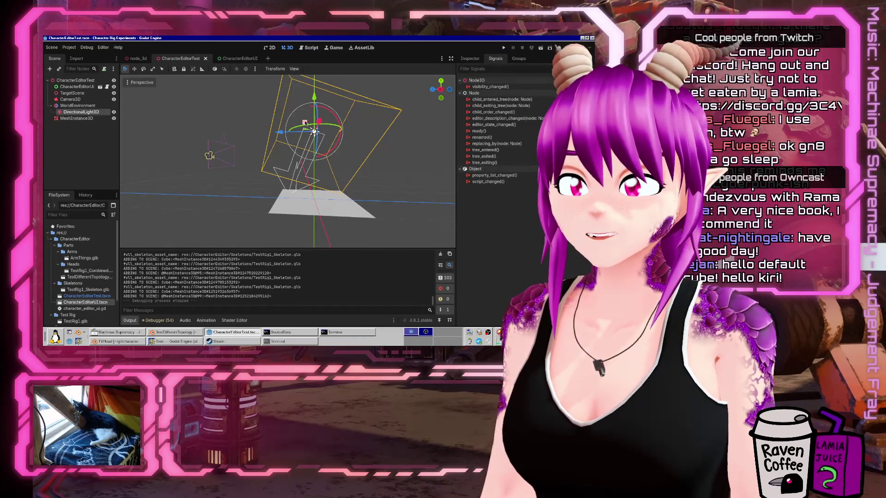
pyautogui.moveTo(325, 111)
pyautogui.mouseDown()
pyautogui.moveTo(342, 134)
pyautogui.moveTo(323, 155)
pyautogui.mouseUp()
# Save the scene and run the project again.
pyautogui.press('f')
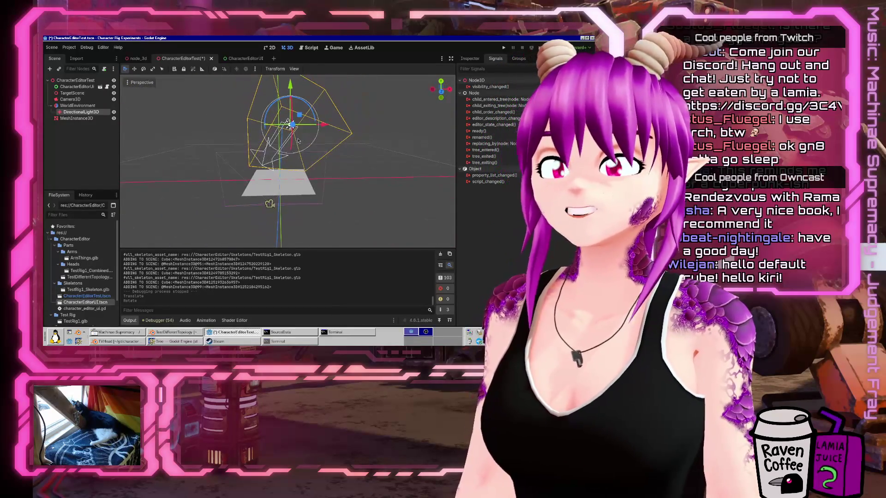
pyautogui.hotkey('ctrl', 's')
pyautogui.click(504, 48)
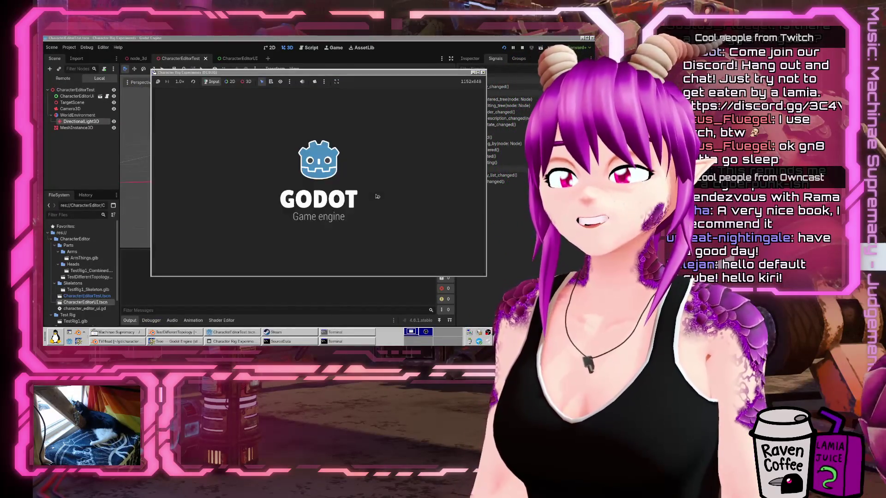
# Attach the Cube parts under ArmThings, TestRig1_Combined and TestDifferentTopology.
pyautogui.click(389, 171)
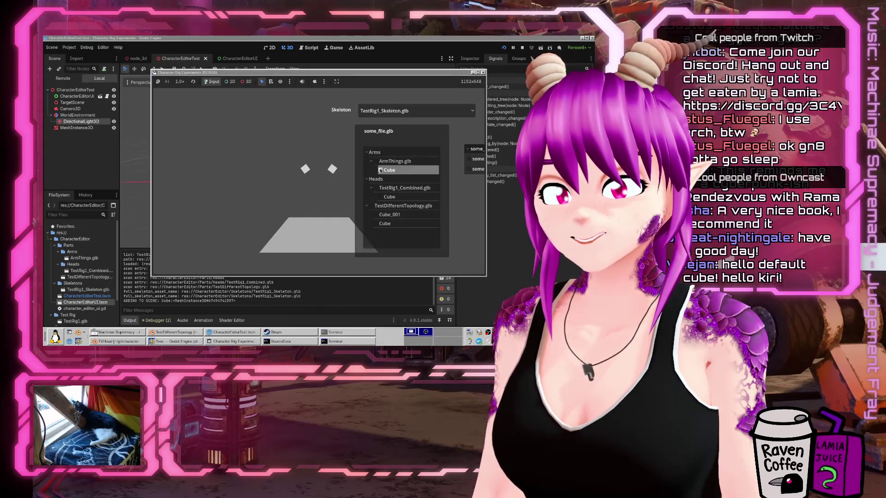
pyautogui.click(384, 189)
pyautogui.click(382, 197)
pyautogui.click(387, 214)
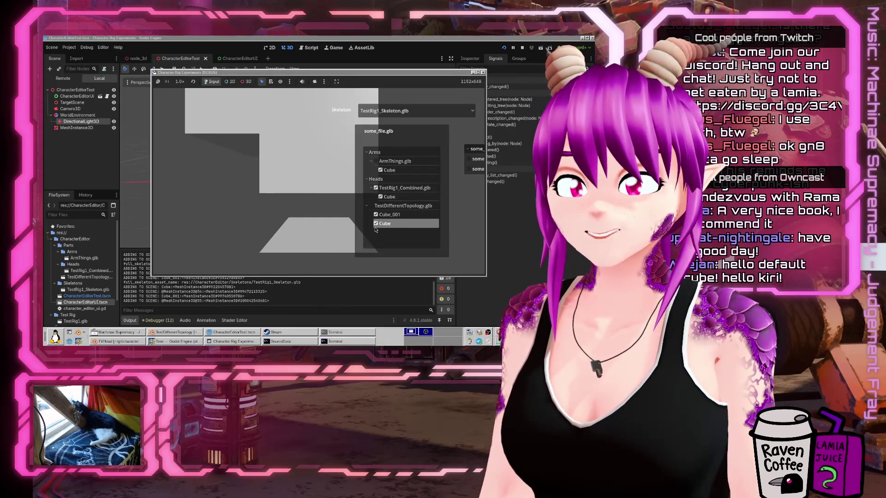
pyautogui.click(388, 215)
# Toggle the TestRig1_Combined and head Cube parts off and on, then stop the game.
pyautogui.click(388, 197)
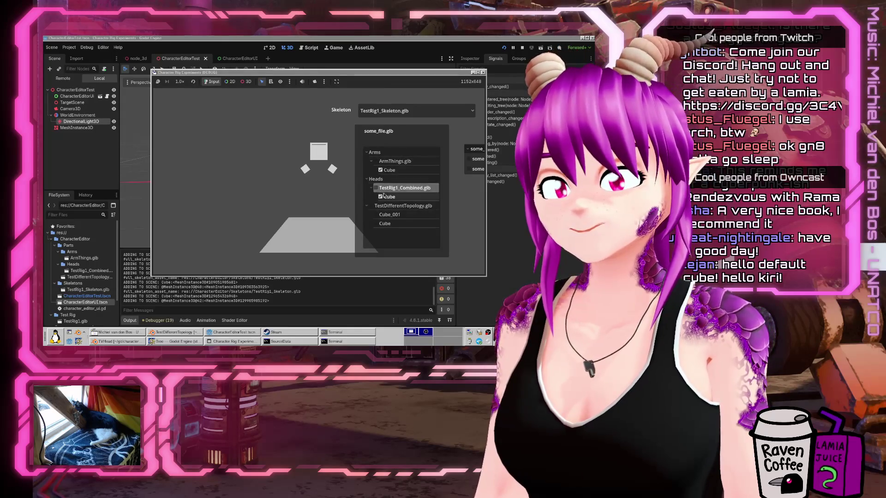
pyautogui.click(381, 198)
pyautogui.click(381, 198)
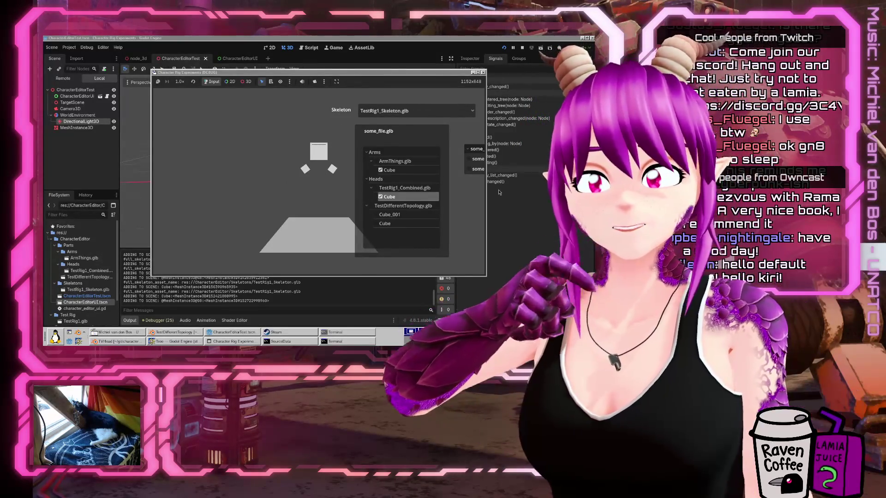
pyautogui.doubleClick(382, 197)
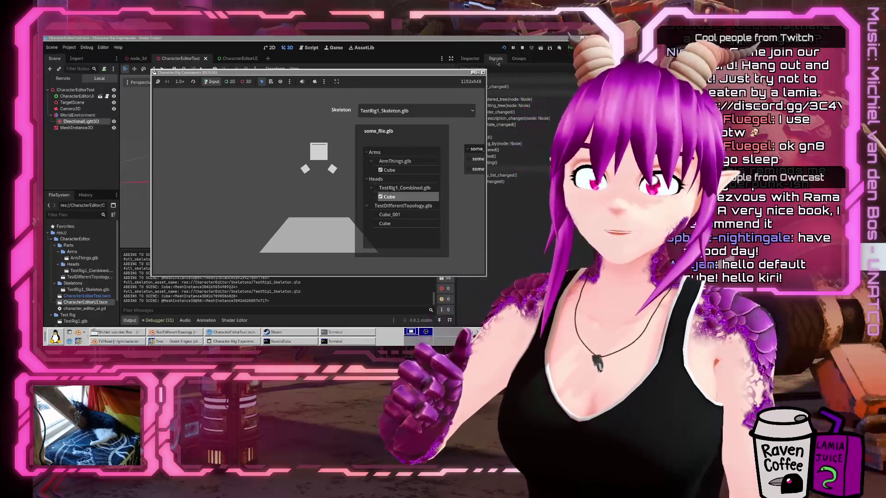
pyautogui.click(482, 73)
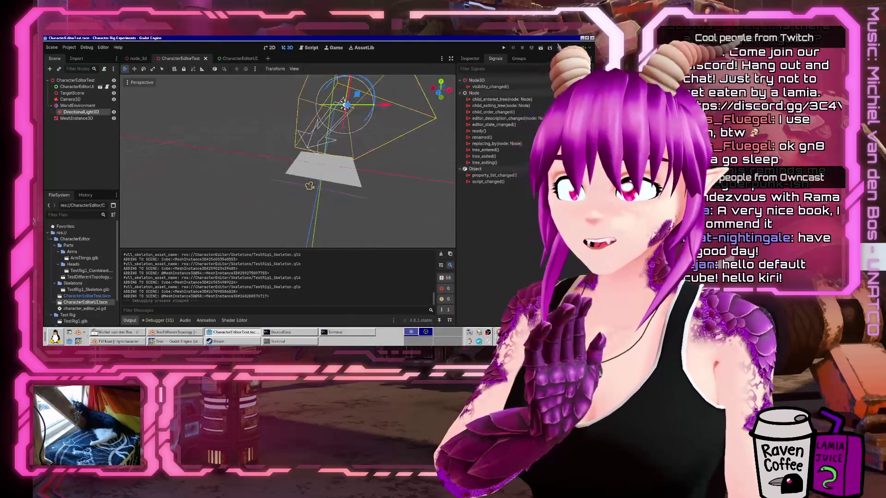
pyautogui.moveTo(305, 129)
pyautogui.mouseDown()
pyautogui.moveTo(280, 148)
pyautogui.moveTo(374, 127)
pyautogui.mouseUp()
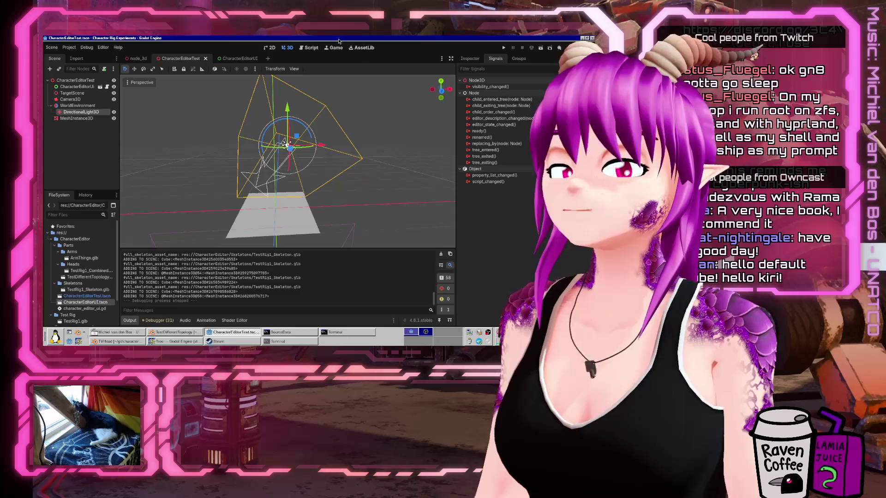
# Rename the skeleton variable on line 24 to skeleton_scene, typed as Node.
pyautogui.click(311, 47)
pyautogui.scroll(4, 259, 226)
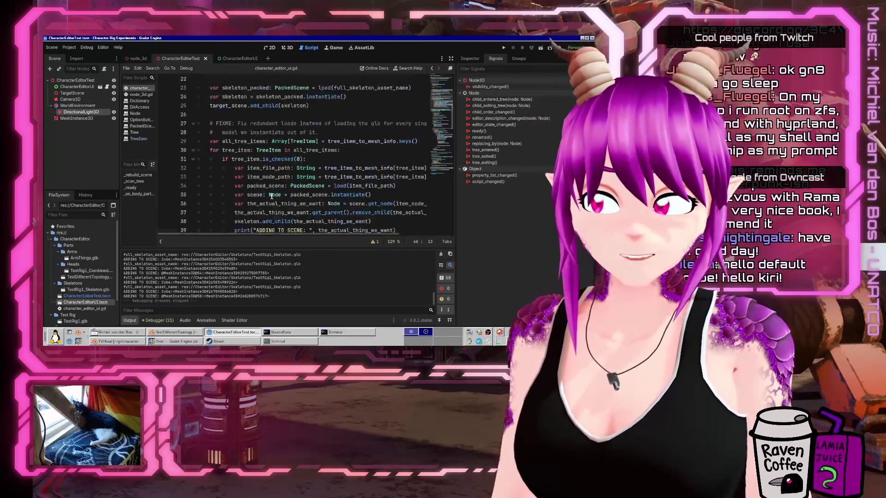
pyautogui.click(234, 178)
pyautogui.doubleClick(236, 169)
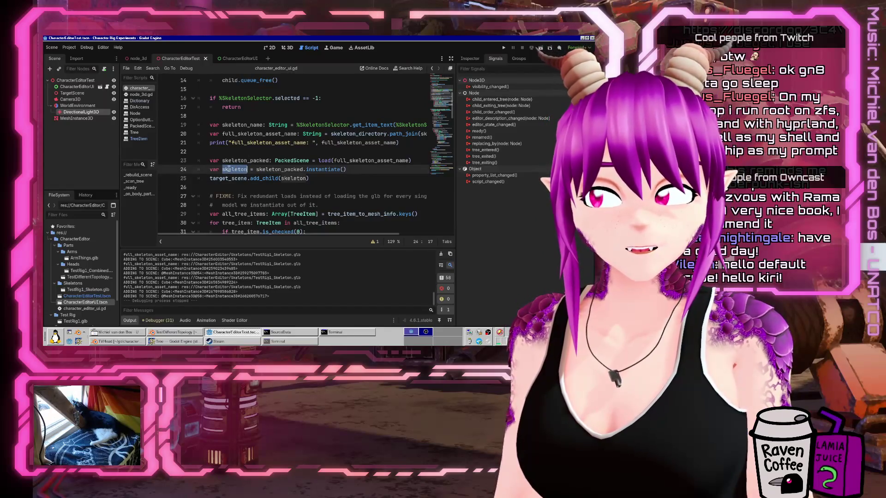
pyautogui.press('Right')
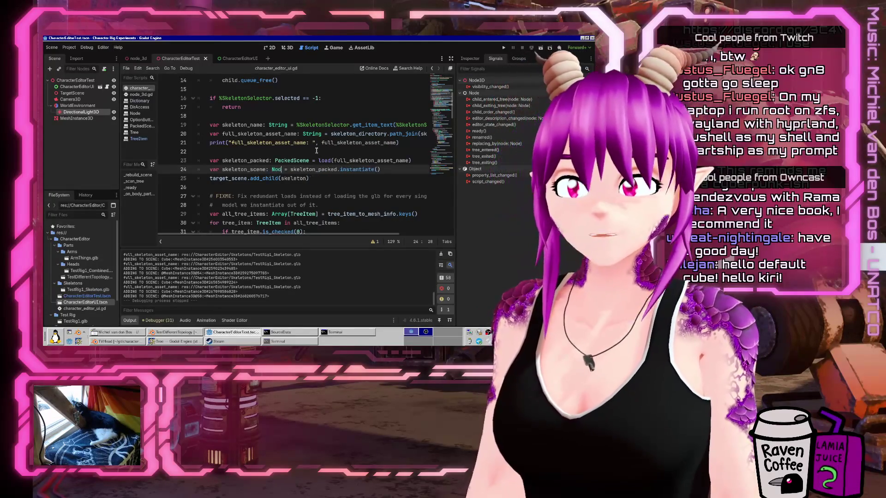
pyautogui.write('e')
pyautogui.hotkey('ctrl', 'Left')
pyautogui.hotkey('ctrl', 'Left')
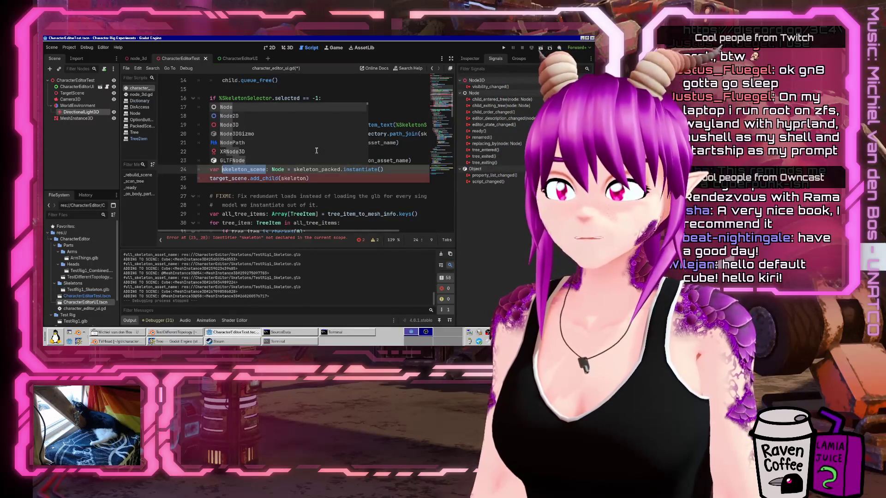
# Replace the skeleton references on lines 25 and 38 with skeleton_scene and save.
pyautogui.hotkey('ctrl', 'c')
pyautogui.doubleClick(294, 178)
pyautogui.hotkey('ctrl', 'v')
pyautogui.scroll(-4, 298, 187)
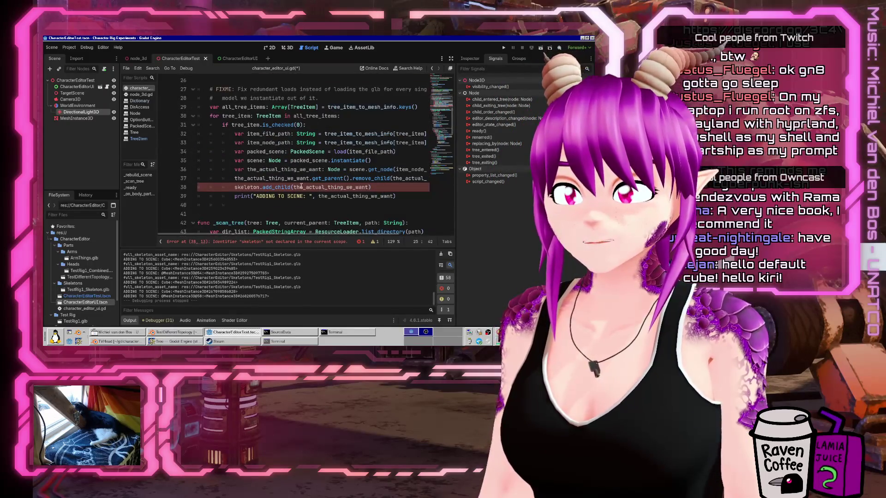
pyautogui.doubleClick(248, 187)
pyautogui.hotkey('ctrl', 'v')
pyautogui.hotkey('ctrl', 's')
# Add 'var skeleton: Skeleton3D = skeleton_scene.find_child("*",' below the add_child line.
pyautogui.scroll(5, 298, 194)
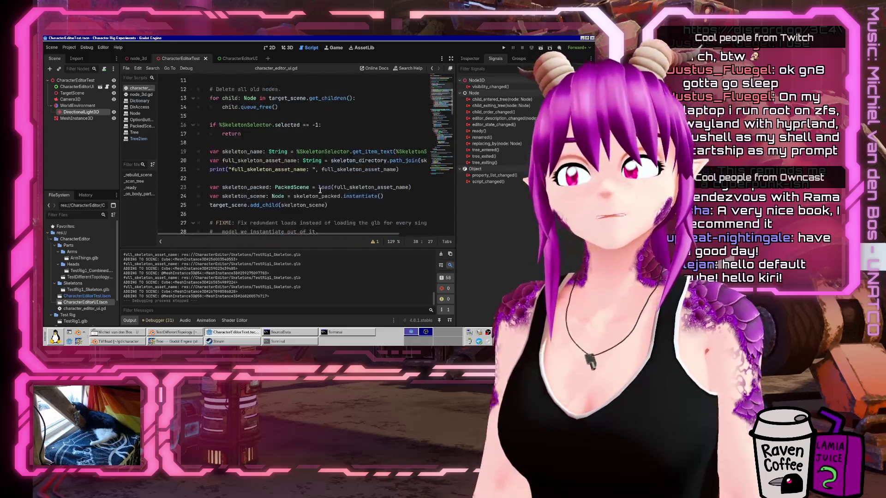
pyautogui.click(343, 210)
pyautogui.press('Return')
pyautogui.press('Tab')
pyautogui.write('var ')
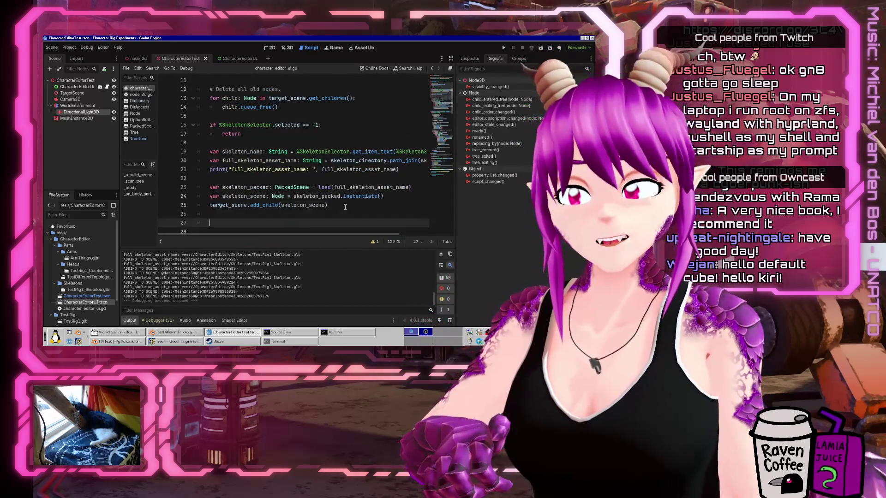
pyautogui.write('skeleton: S')
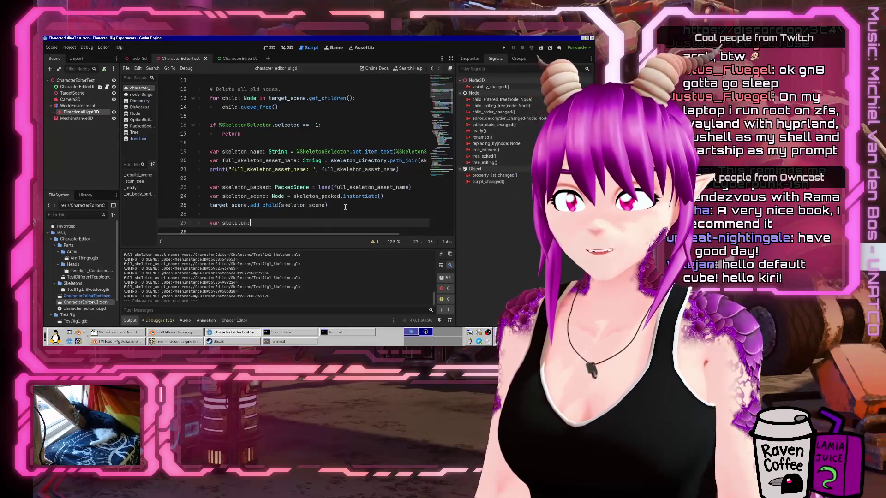
pyautogui.write('keleton3D')
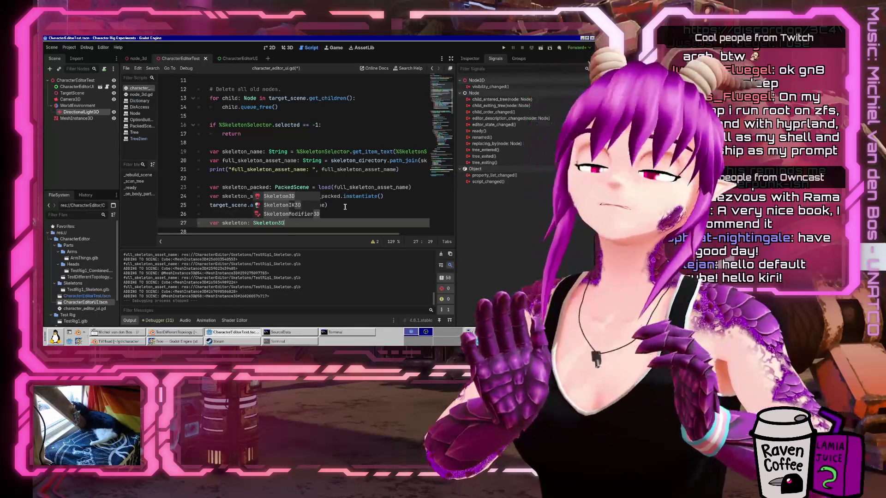
pyautogui.write(' = skeleton_scene.find_child("*", true,')
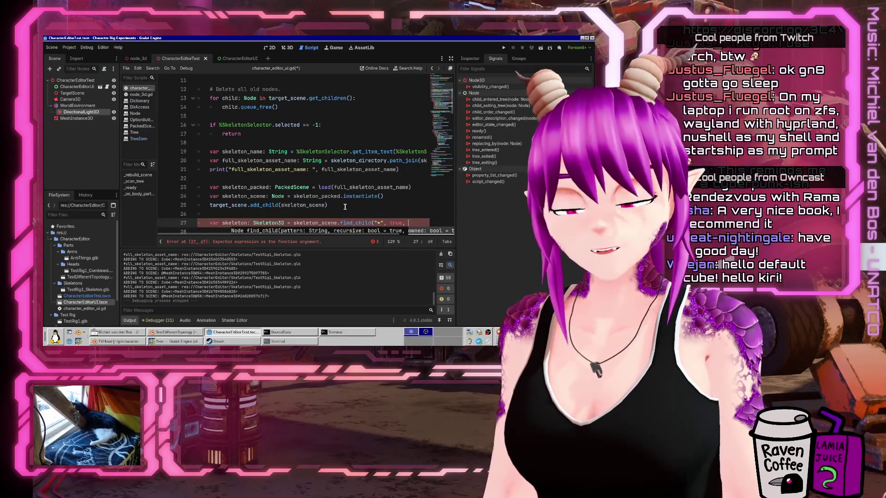
# Look up find_child in the Node documentation, then go back to the script.
pyautogui.click(405, 68)
pyautogui.write('find_child')
pyautogui.press('Return')
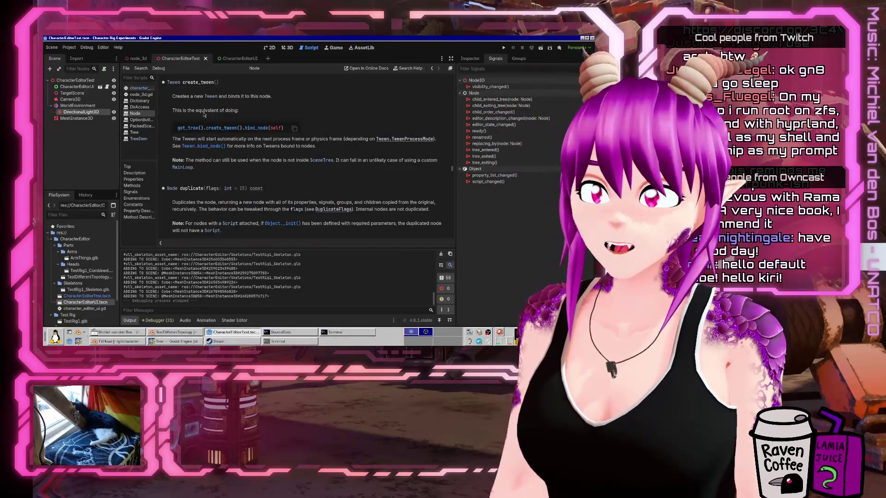
pyautogui.scroll(-5, 204, 115)
pyautogui.scroll(-1, 215, 202)
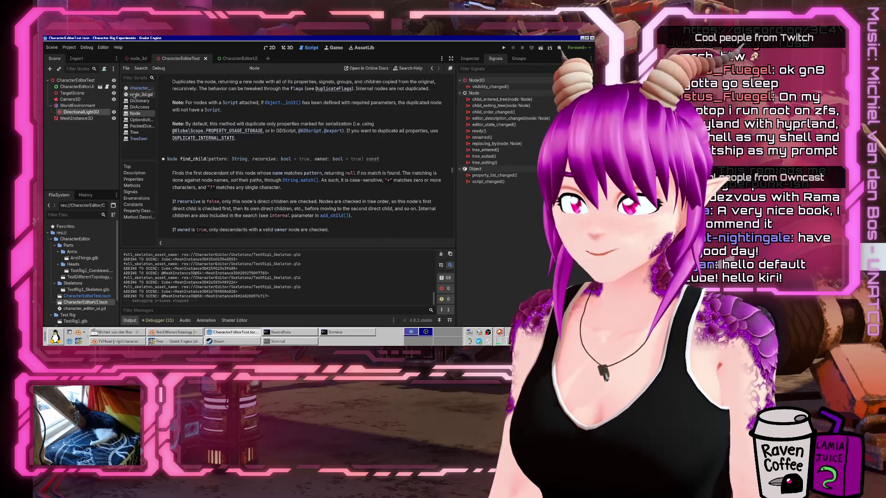
pyautogui.click(135, 89)
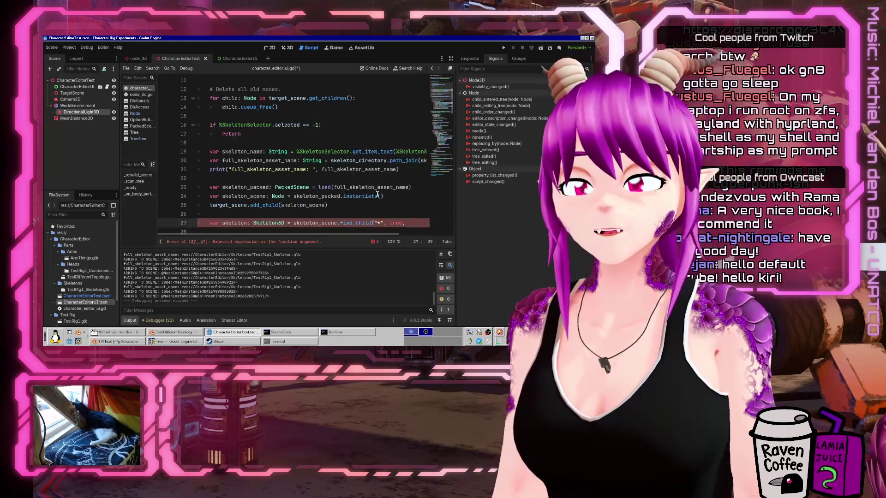
# Change the call to find_children("*", "Skeleton3D",.
pyautogui.press('BackSpace')
pyautogui.press('BackSpace')
pyautogui.press('BackSpace')
pyautogui.write('children("*", "Skeleton3D"')
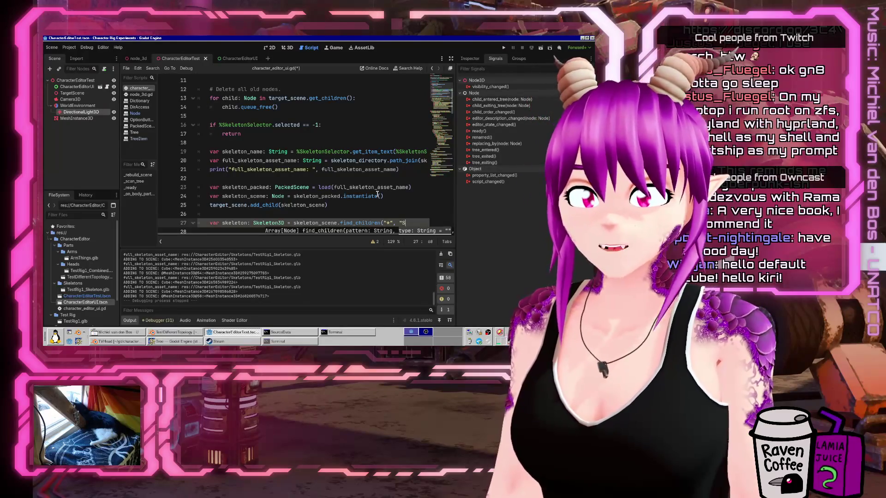
pyautogui.write(',')
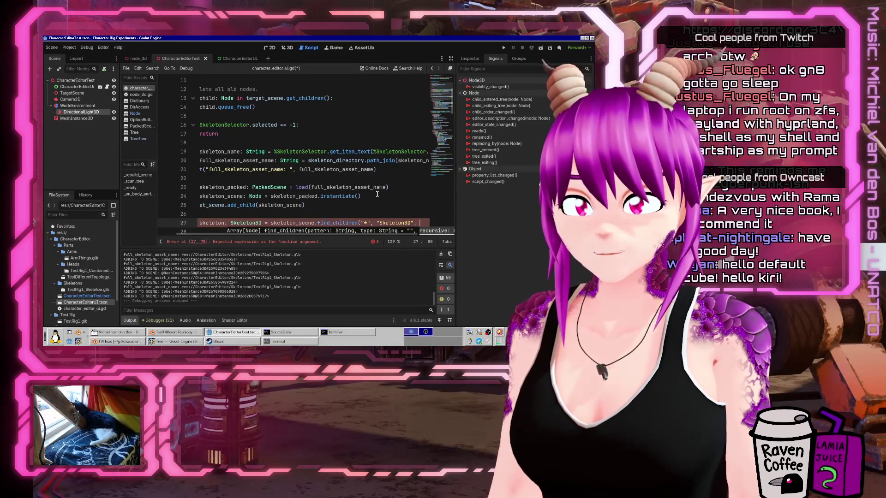
pyautogui.click(409, 68)
# Check the find_children docs, then close the line 27 call and save the script.
pyautogui.write('find_children')
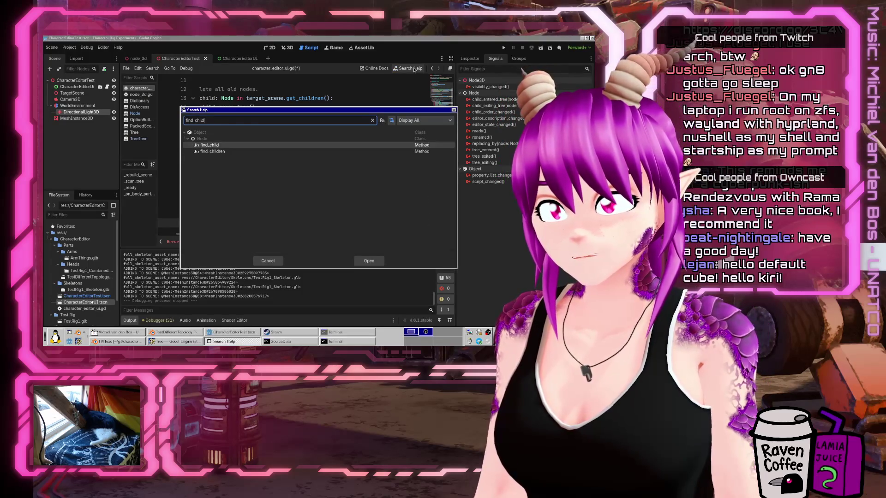
pyautogui.press('Return')
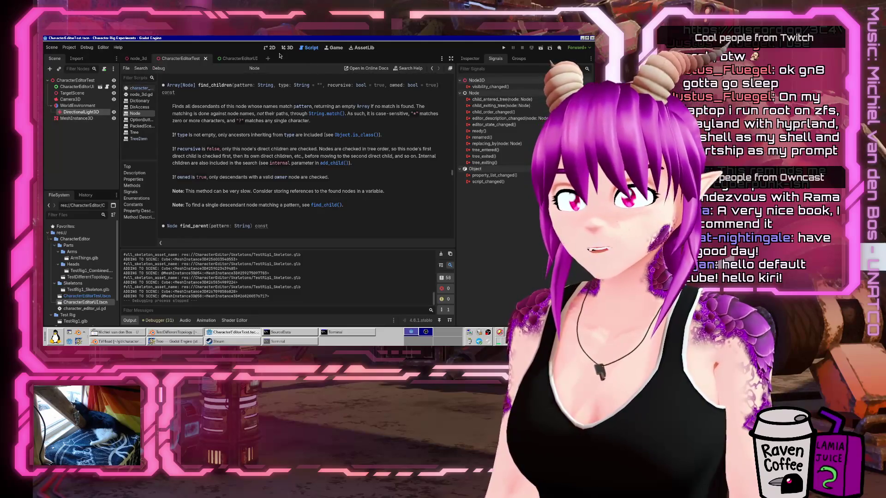
pyautogui.click(138, 88)
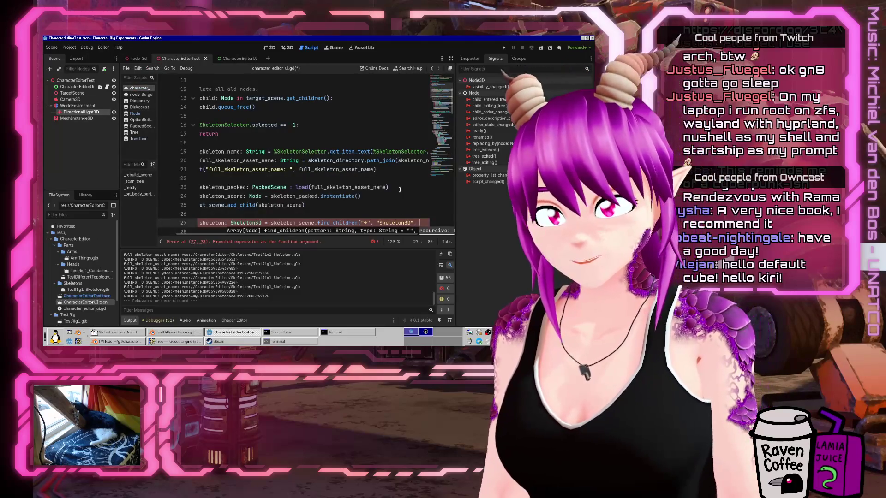
pyautogui.write(')')
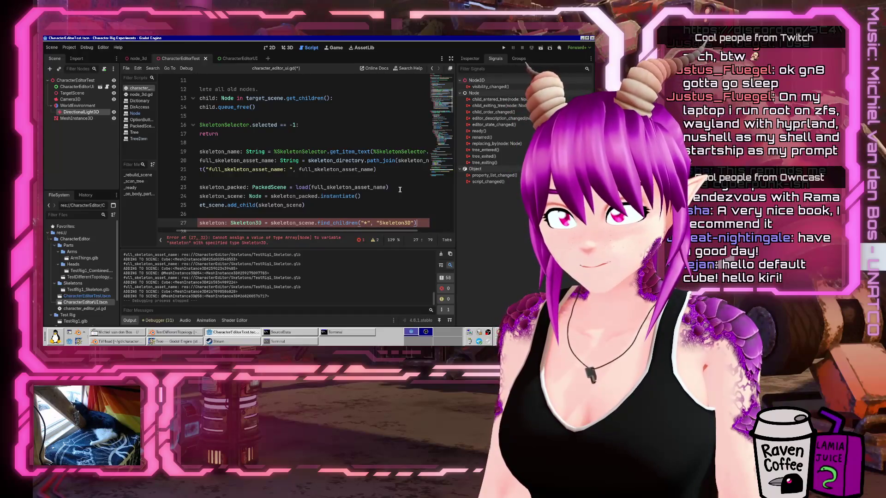
pyautogui.write('[0]')
pyautogui.hotkey('ctrl', 's')
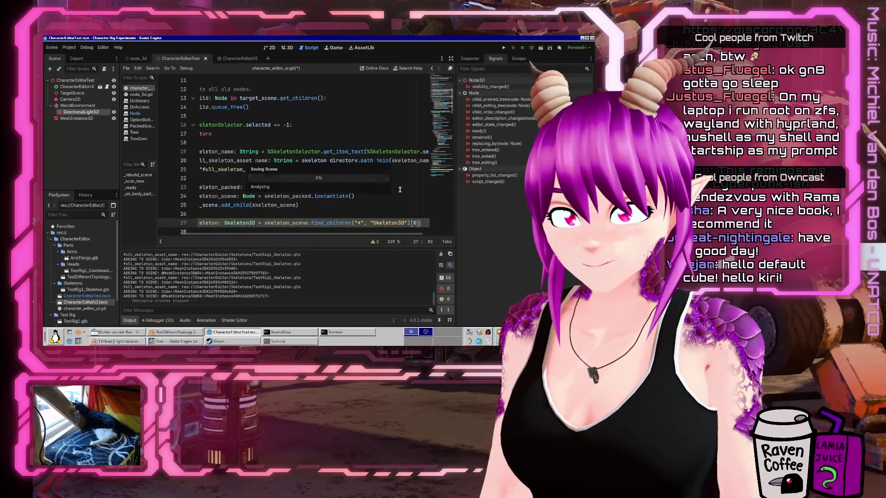
pyautogui.press('Down')
pyautogui.press('Down')
pyautogui.press('Down')
pyautogui.press('Down')
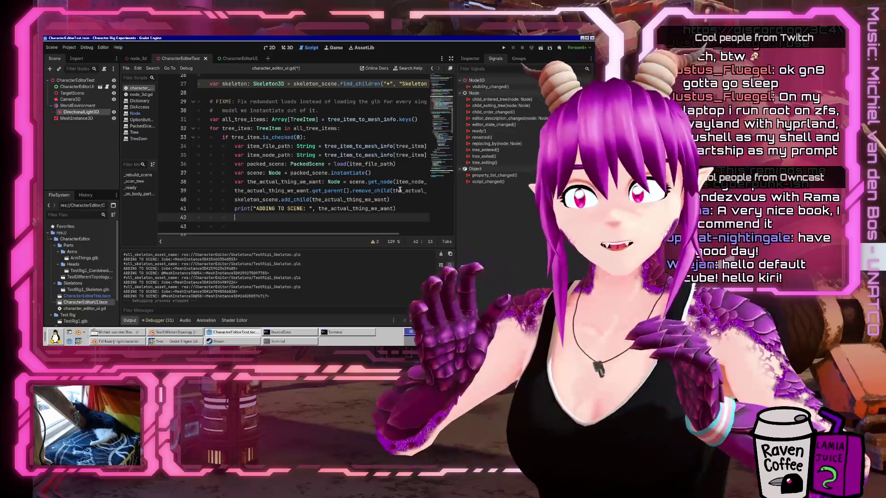
# Start a the_actual_thing_we_want.skel statement on line 42, undo it, and open node_3d.tscn.
pyautogui.write('the_act')
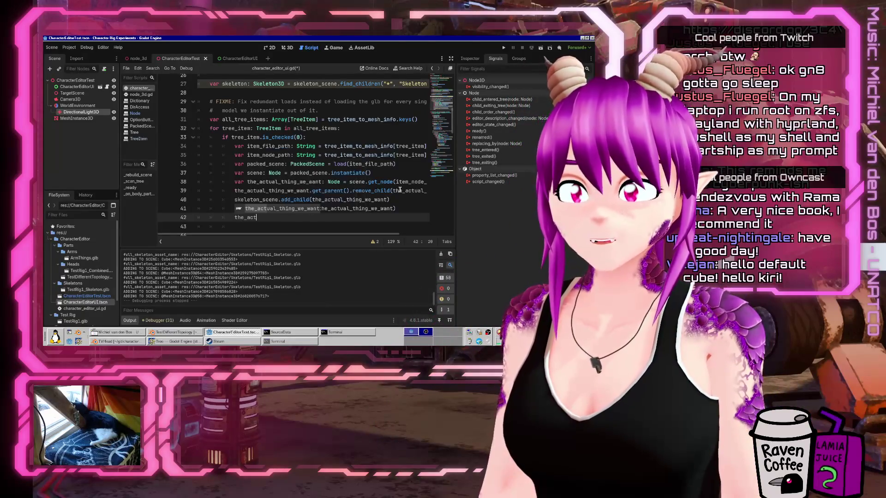
pyautogui.press('Return')
pyautogui.write('.skel')
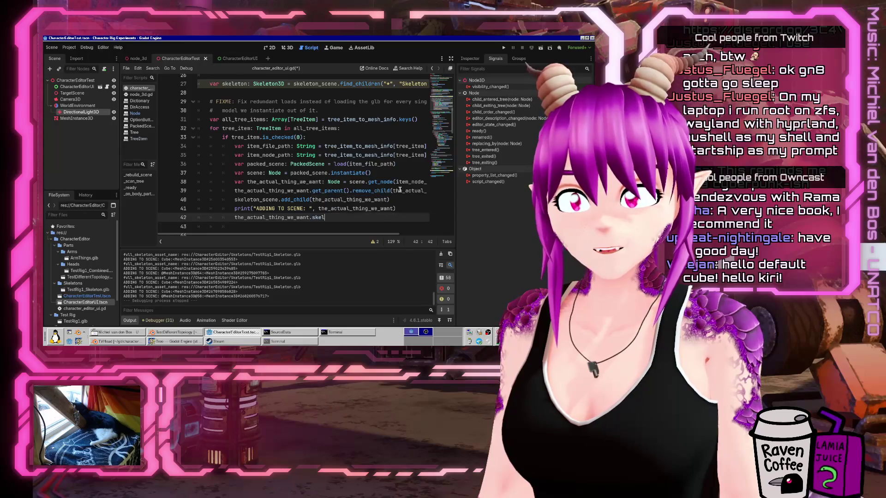
pyautogui.hotkey('ctrl', 'z')
pyautogui.hotkey('ctrl', 'z')
pyautogui.hotkey('ctrl', 'z')
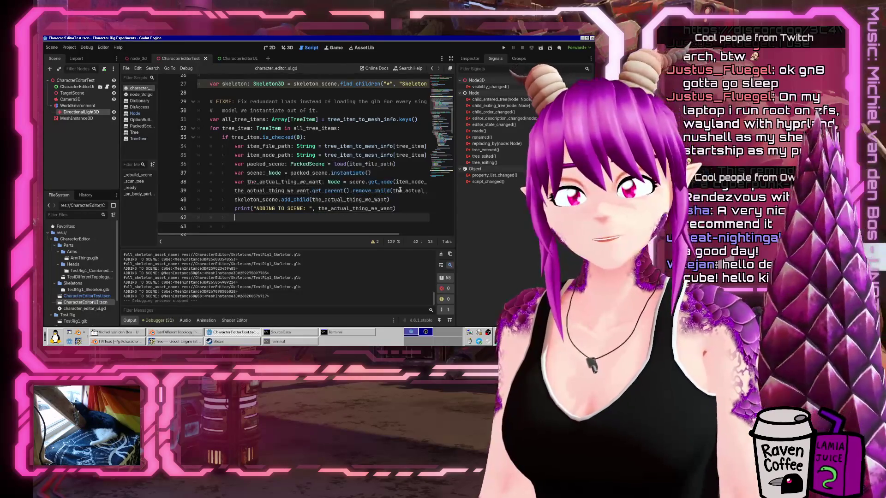
pyautogui.scroll(-2, 72, 272)
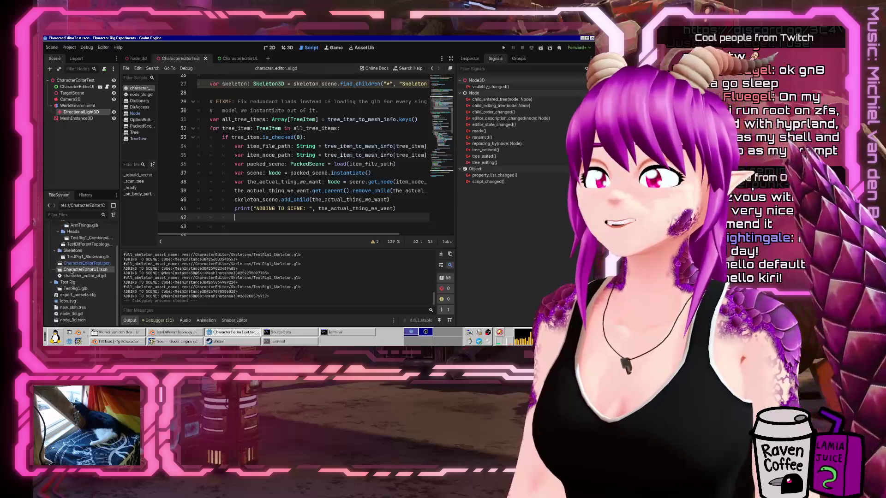
pyautogui.doubleClick(72, 319)
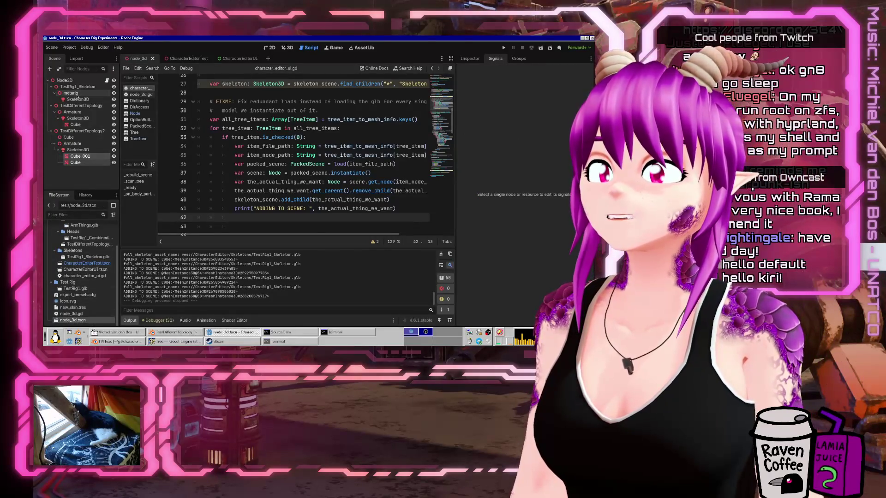
# Inspect the TestDifferentTopology Cube mesh's Skeleton property in the Inspector.
pyautogui.click(75, 124)
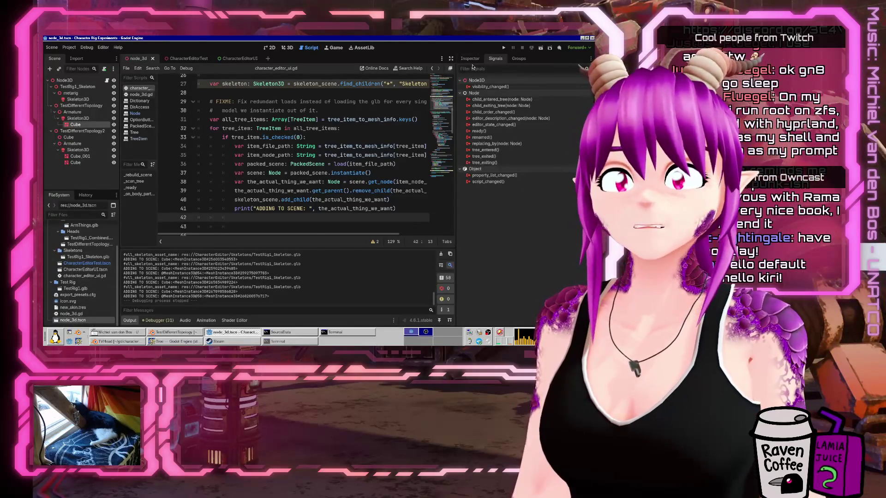
pyautogui.click(471, 59)
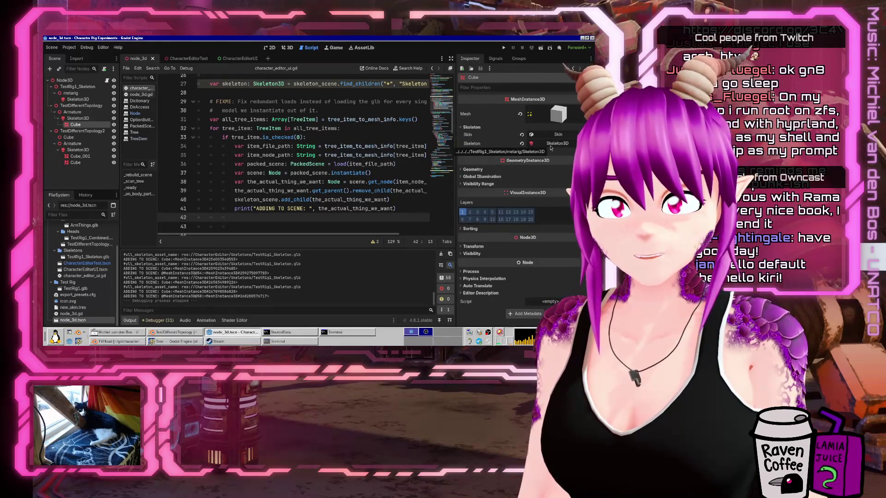
pyautogui.moveTo(469, 144)
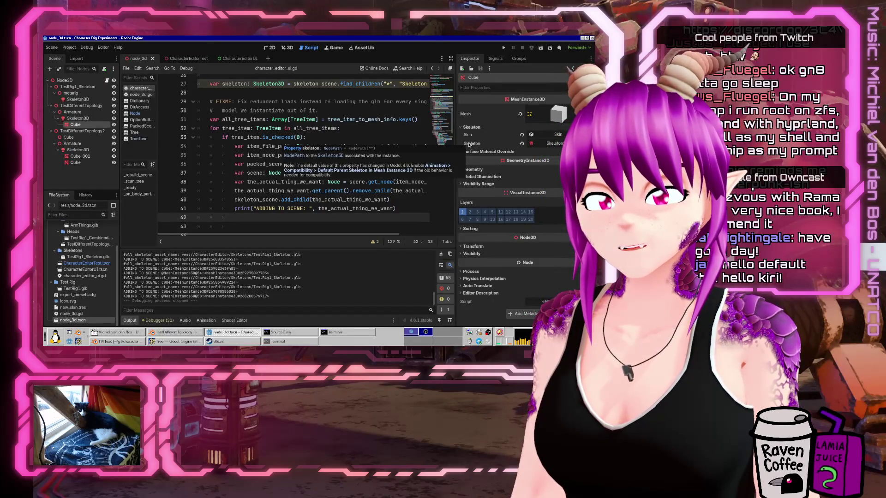
pyautogui.scroll(-3, 335, 146)
# Type the_actual_thing_we_want.skin. on line 42 of the script, then undo it.
pyautogui.click(335, 146)
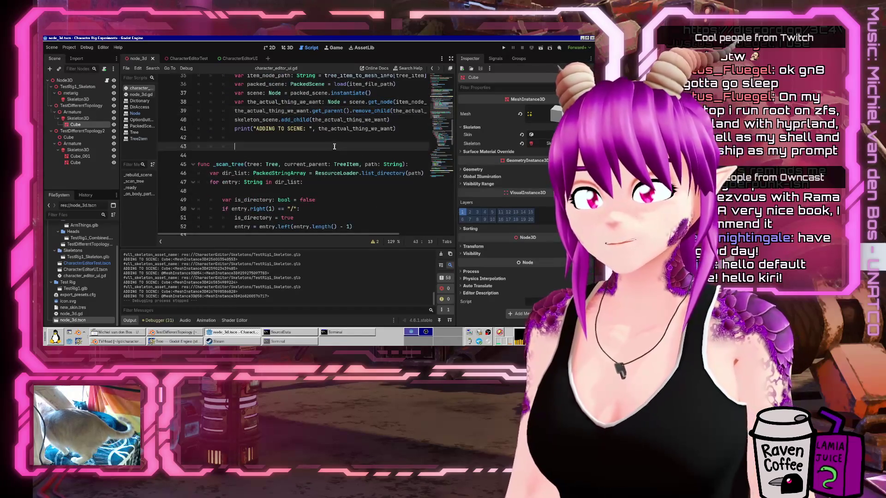
pyautogui.click(358, 141)
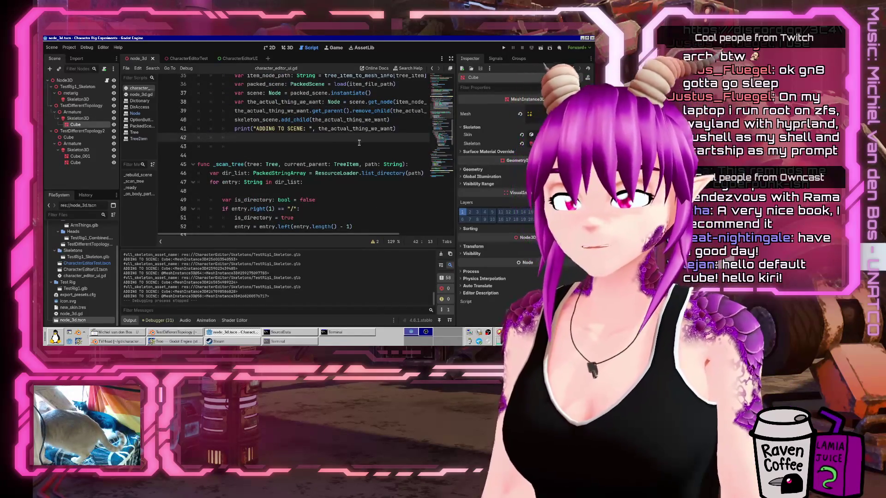
pyautogui.write('the_')
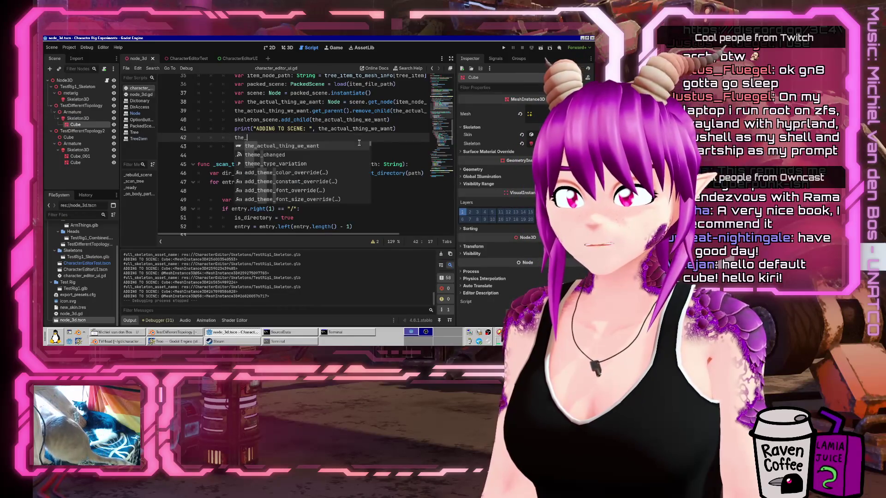
pyautogui.write('actual_thing_we_want.skin.')
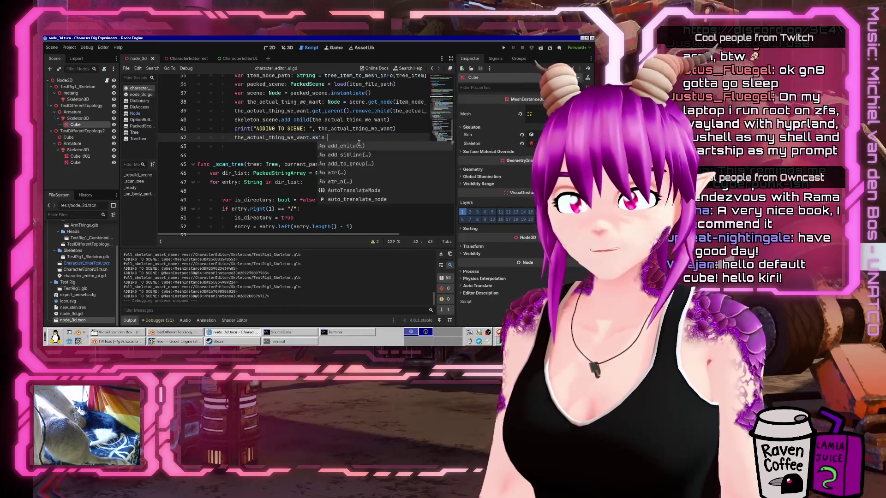
pyautogui.hotkey('ctrl', 'z')
pyautogui.hotkey('ctrl', 'z')
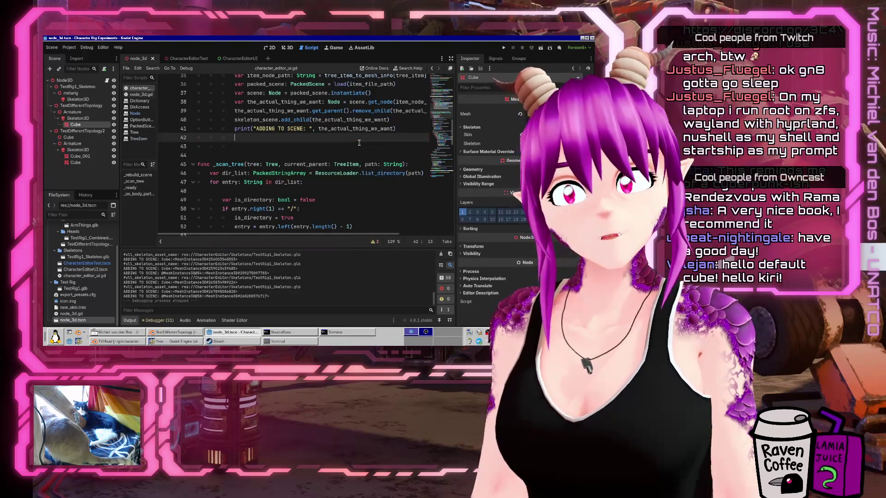
pyautogui.scroll(1, 308, 141)
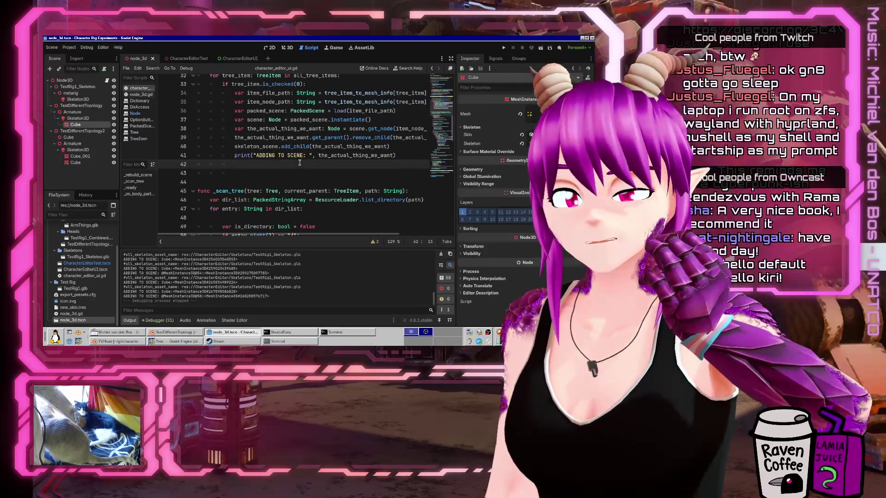
pyautogui.click(400, 68)
# Find the skeleton property in the MeshInstance3D reference, then return to character_editor_ui.gd.
pyautogui.write('meshinstance')
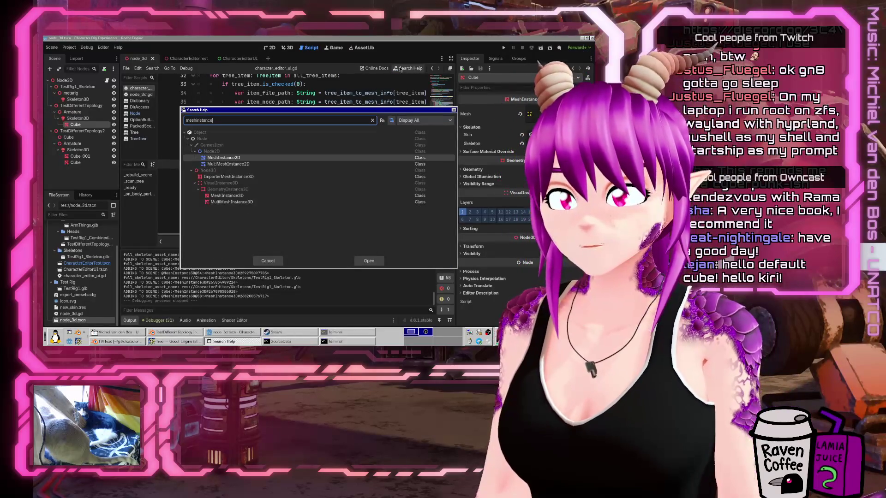
pyautogui.write('3d')
pyautogui.press('Return')
pyautogui.hotkey('ctrl', 'f')
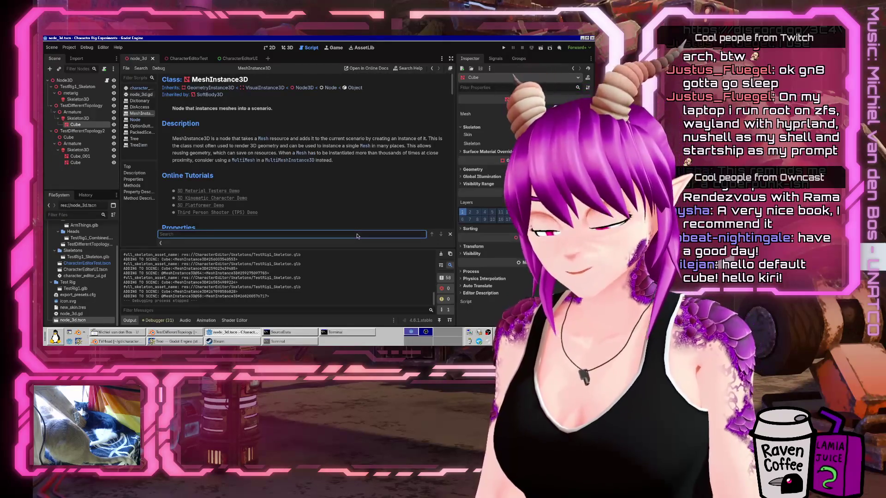
pyautogui.write('skeleton')
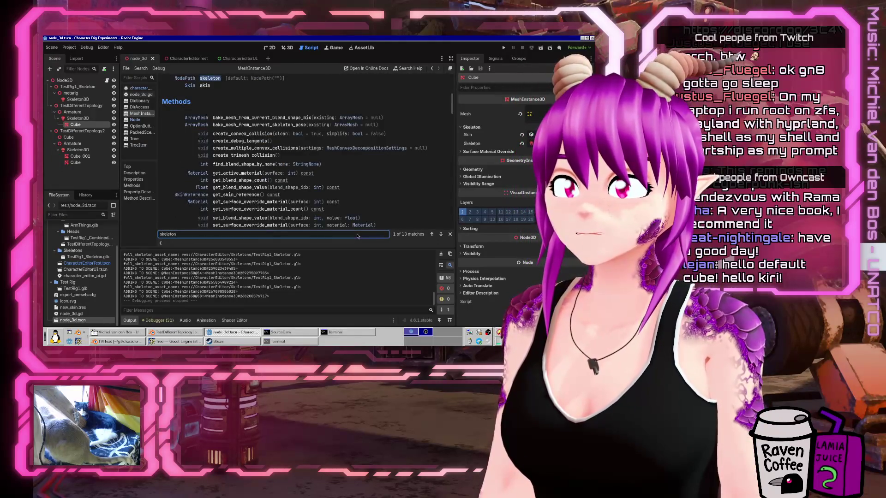
pyautogui.scroll(2, 260, 127)
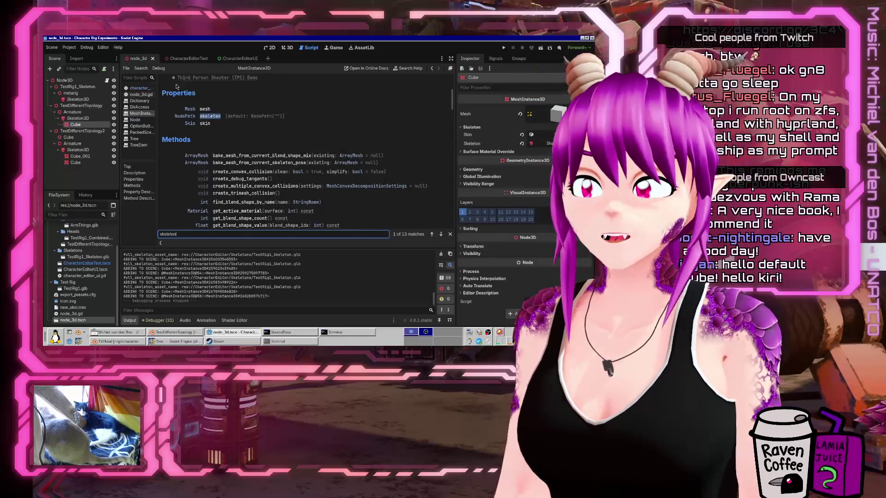
pyautogui.click(139, 88)
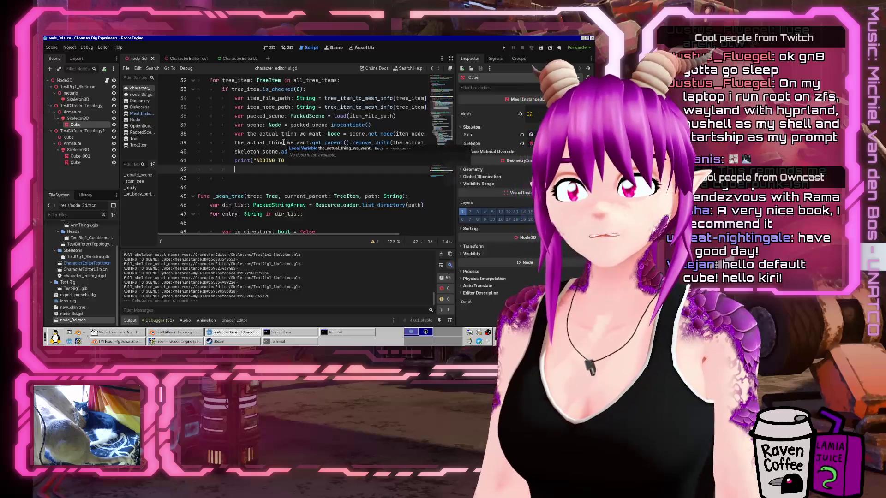
# On line 42, set the_actual_thing_we_want.skeleton to get_path_to() pointing toward the skeleton.
pyautogui.write('the_a')
pyautogui.press('Return')
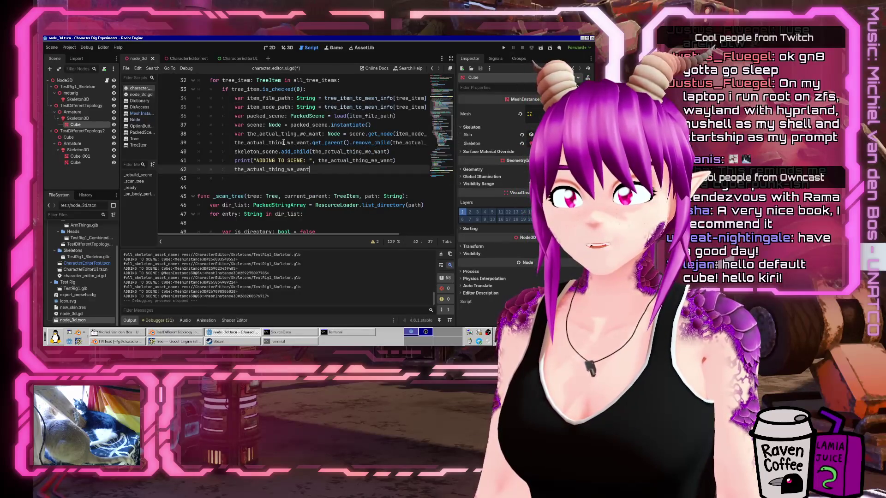
pyautogui.write('.skeleto')
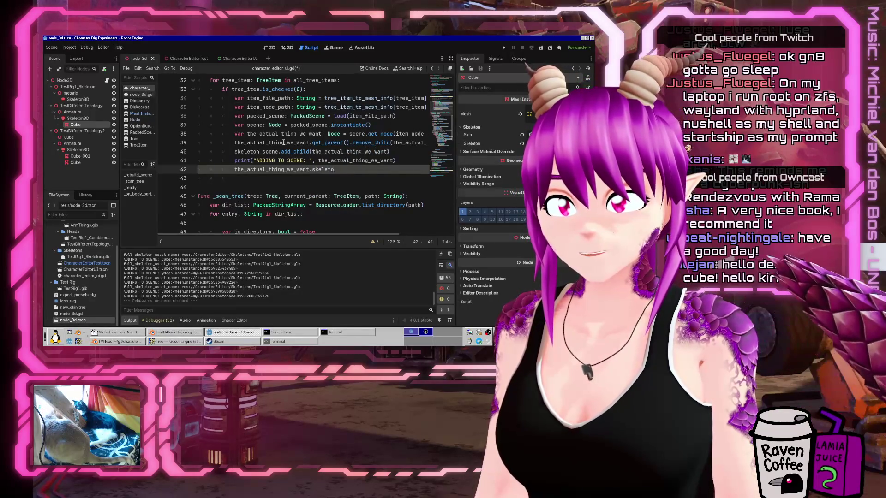
pyautogui.write('n = the_actual_thing_we_want')
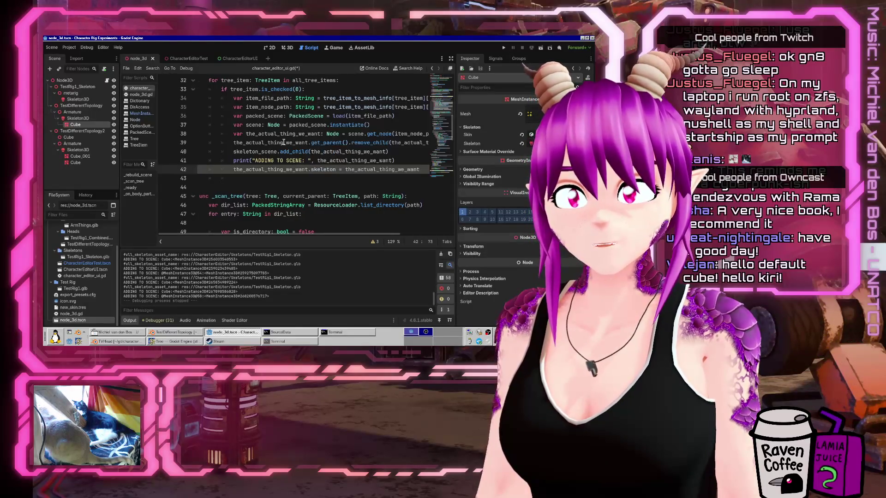
pyautogui.write('.get_path_')
pyautogui.press('Return')
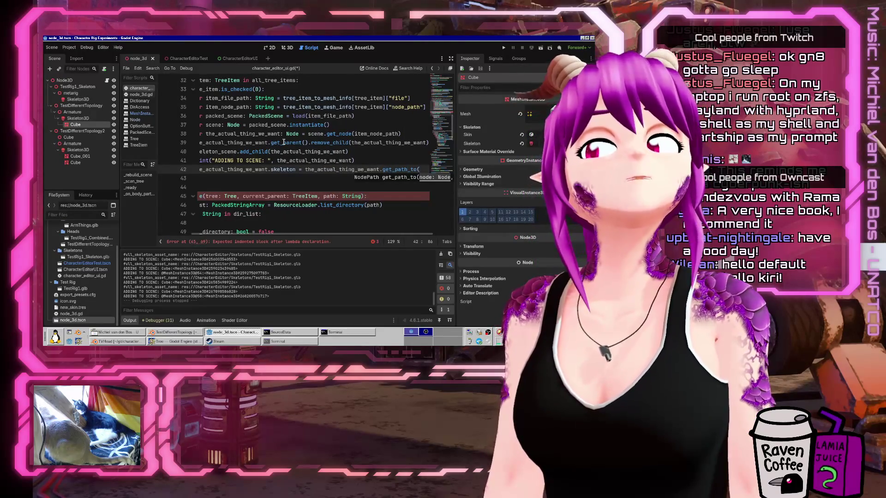
pyautogui.write('skele')
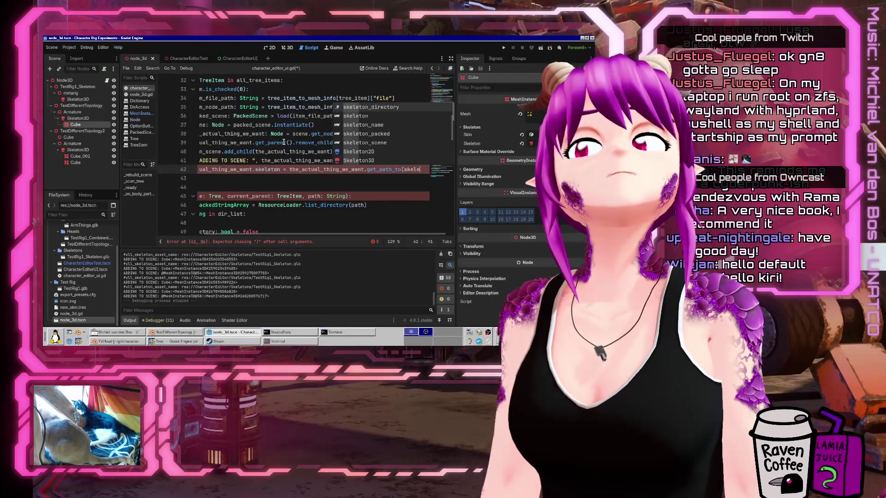
pyautogui.press('BackSpace')
pyautogui.press('BackSpace')
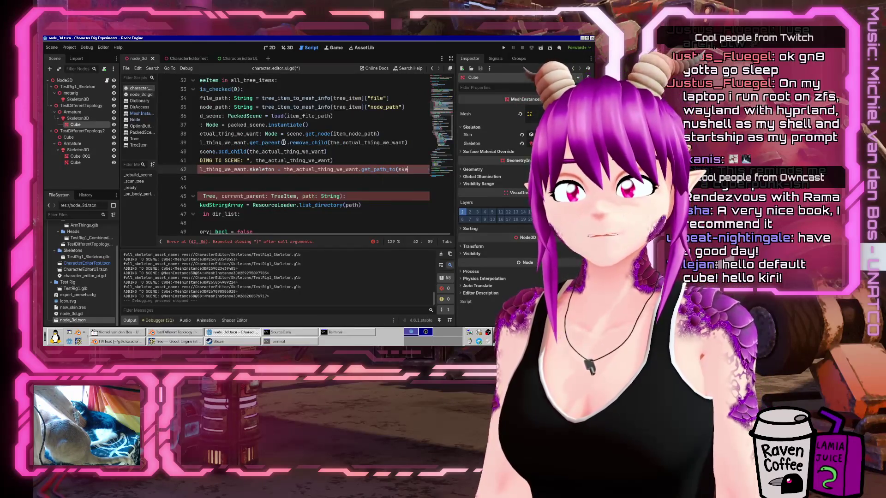
pyautogui.press('Home')
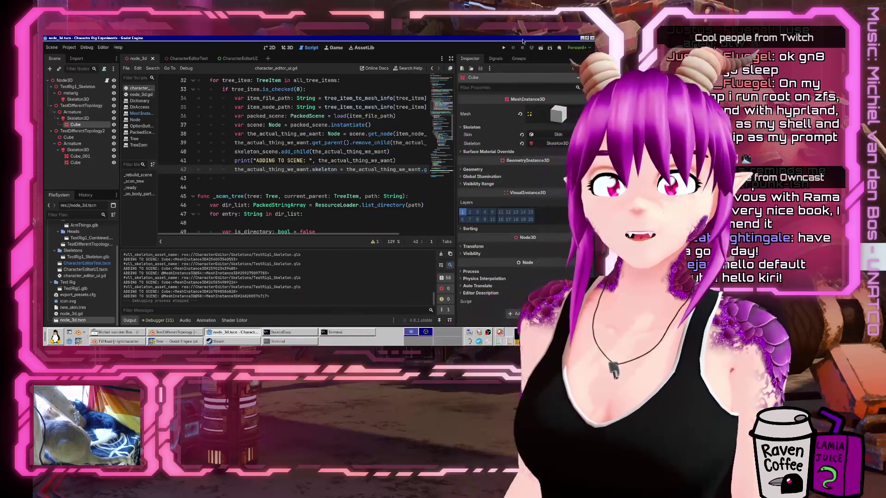
# Run the project and tick the arm, TestRig1_Combined and Cube_001 parts.
pyautogui.click(504, 48)
pyautogui.click(381, 170)
pyautogui.click(380, 197)
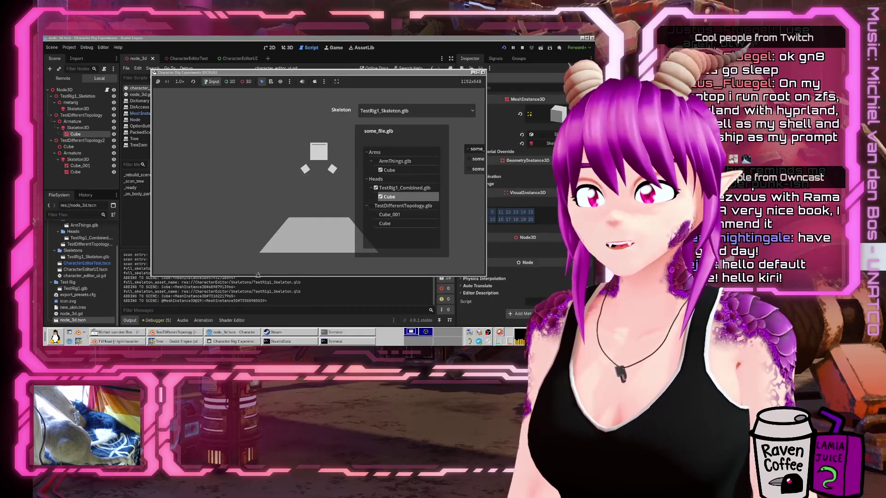
pyautogui.click(389, 215)
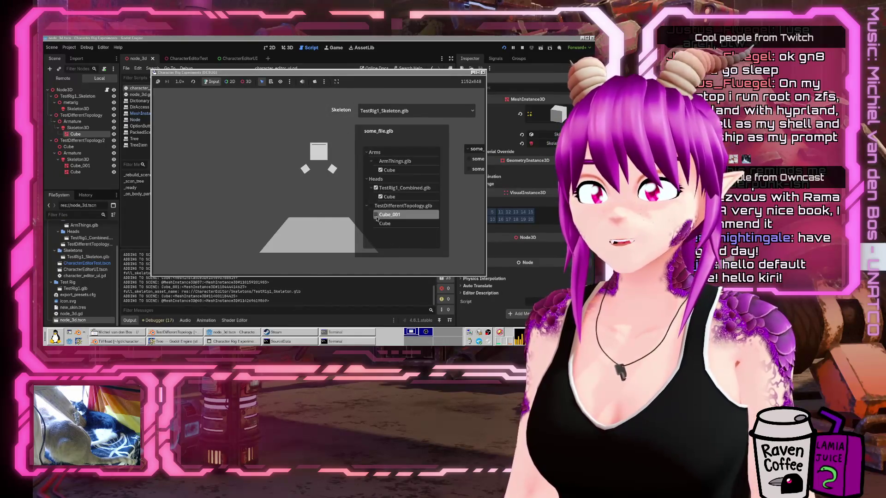
# In the remote scene tree, check the mesh's linked skeleton and inspect the live Skeleton3D.
pyautogui.click(50, 93)
pyautogui.click(62, 123)
pyautogui.click(87, 133)
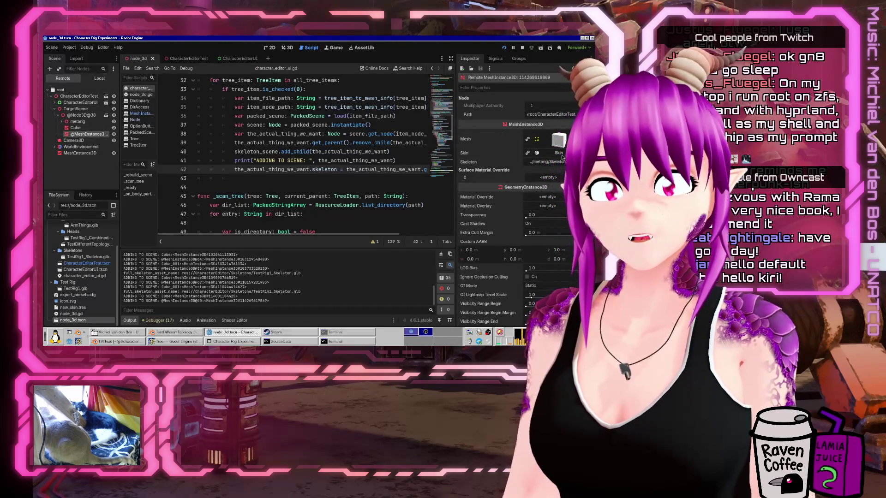
pyautogui.click(558, 163)
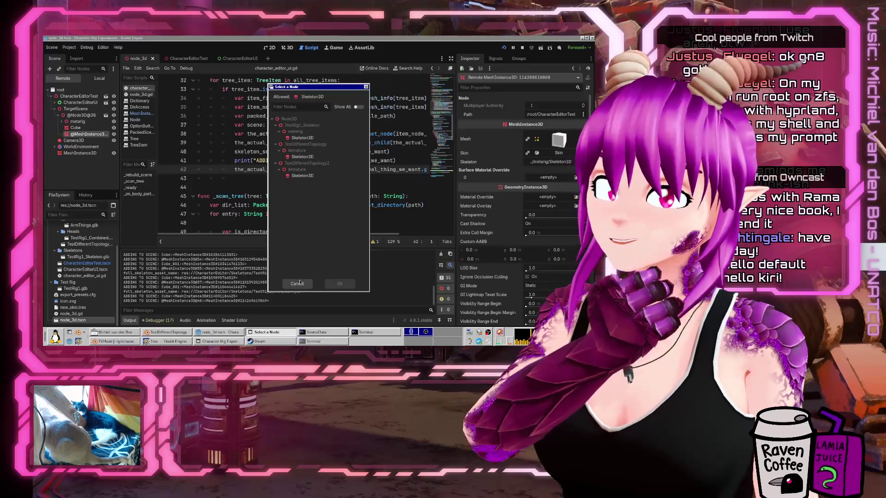
pyautogui.click(301, 283)
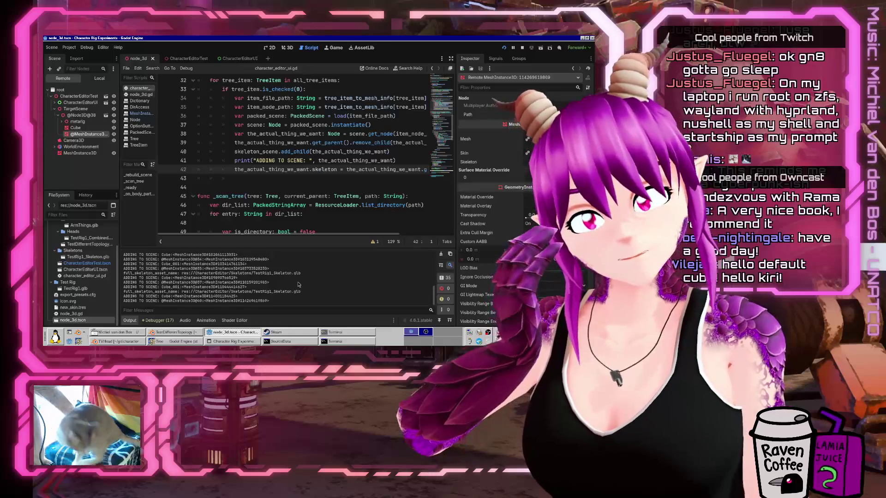
pyautogui.click(63, 121)
pyautogui.click(84, 128)
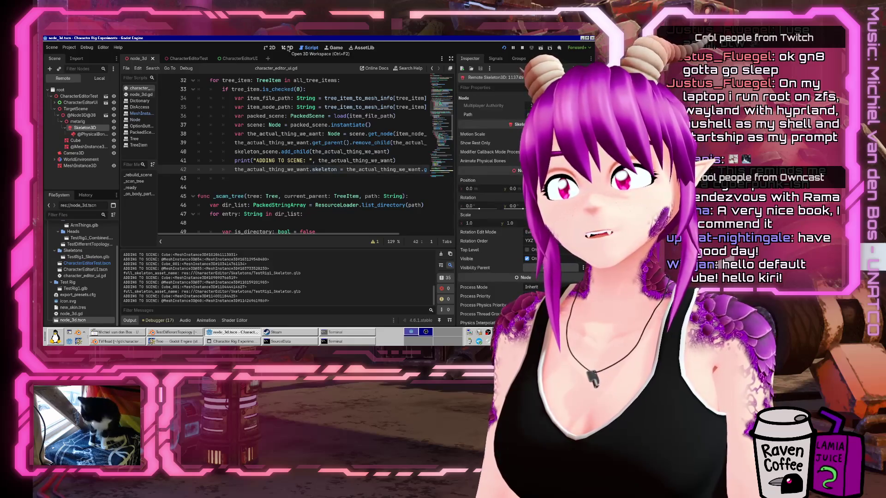
# Move the game window aside and drag the skeleton's Rotation X to test the parts follow.
pyautogui.click(222, 342)
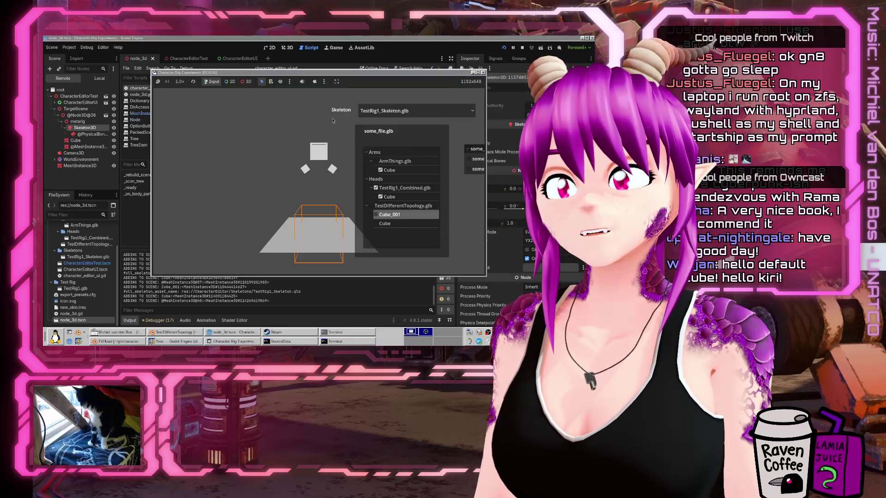
pyautogui.rightClick(330, 78)
pyautogui.click(351, 113)
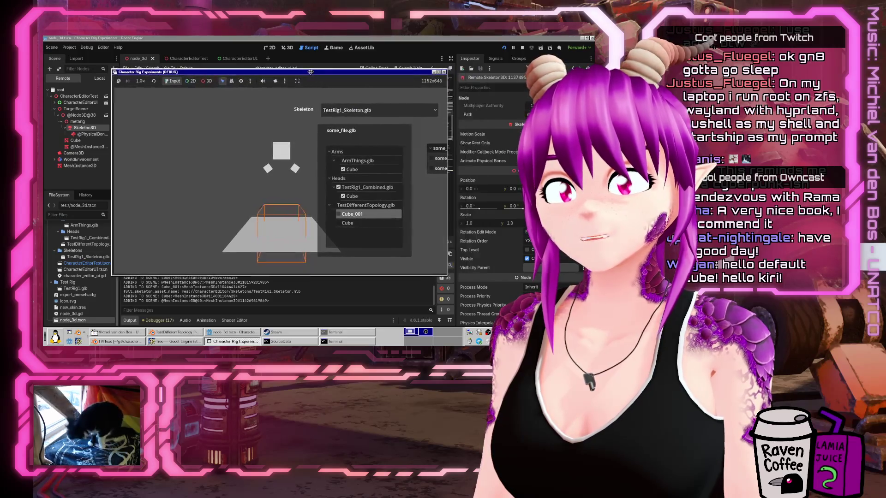
pyautogui.click(299, 68)
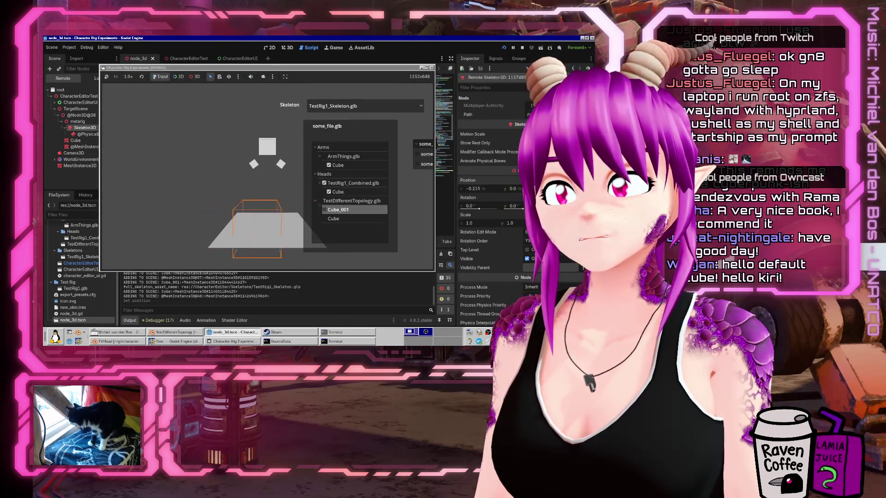
pyautogui.moveTo(470, 206)
pyautogui.mouseDown()
pyautogui.moveTo(486, 210)
pyautogui.moveTo(491, 173)
pyautogui.mouseUp()
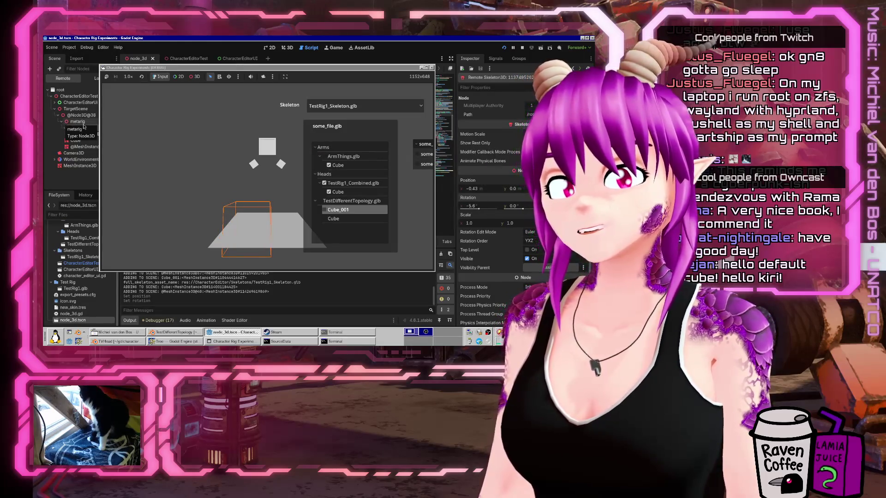
pyautogui.scroll(-3, 496, 224)
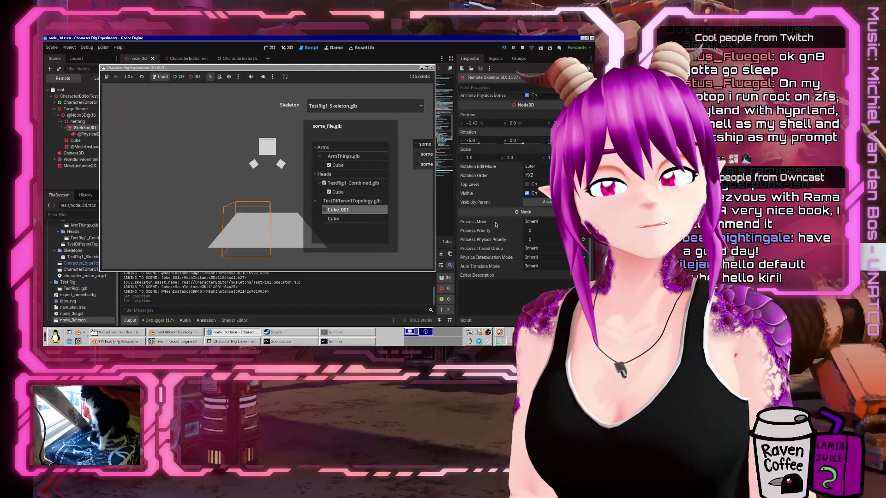
pyautogui.scroll(3, 496, 223)
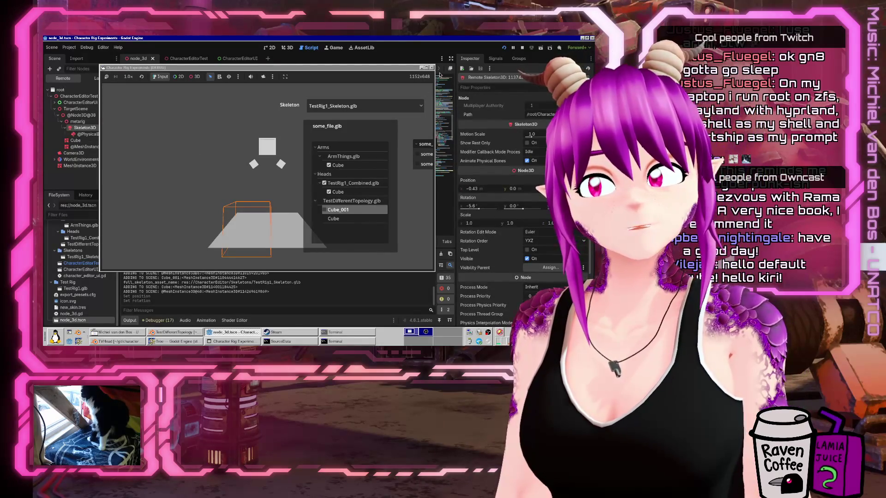
# Stop the game and place the caret at the end of the script.
pyautogui.click(431, 67)
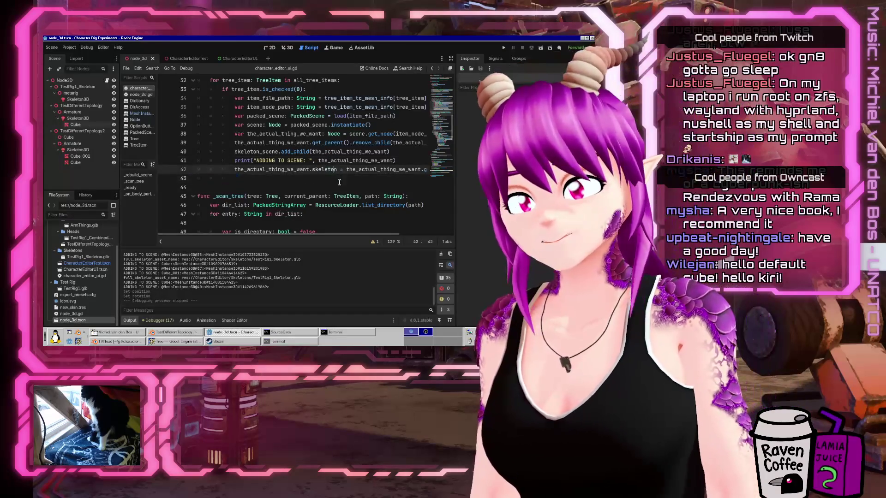
pyautogui.scroll(-20, 313, 198)
pyautogui.click(276, 220)
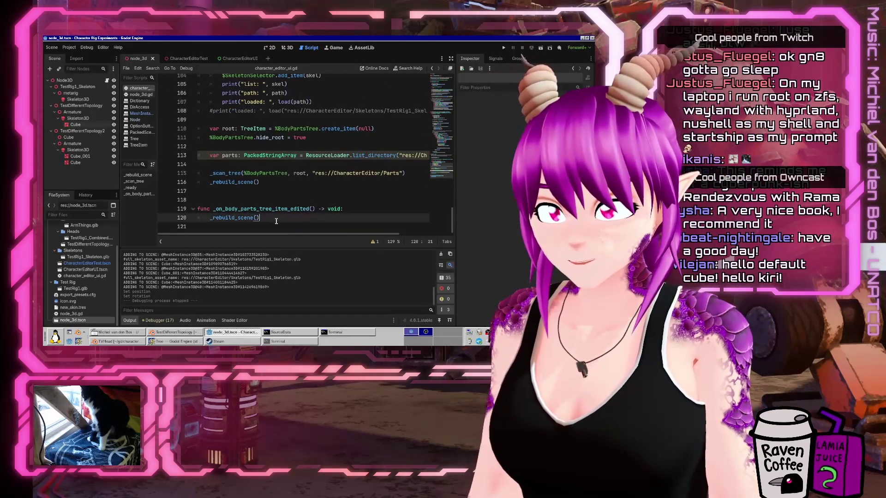
# Add a _process function that loops over every Skeleton3D found in target_scene.
pyautogui.press('Return')
pyautogui.press('Down')
pyautogui.press('Return')
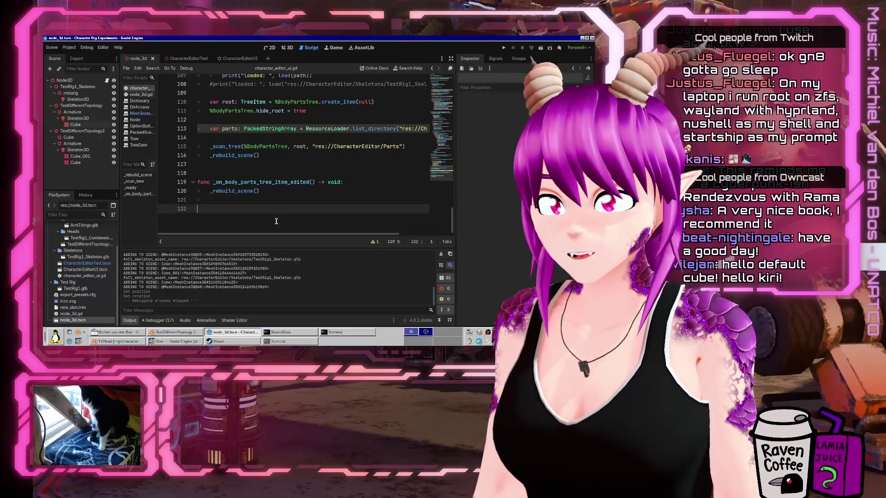
pyautogui.write('func _')
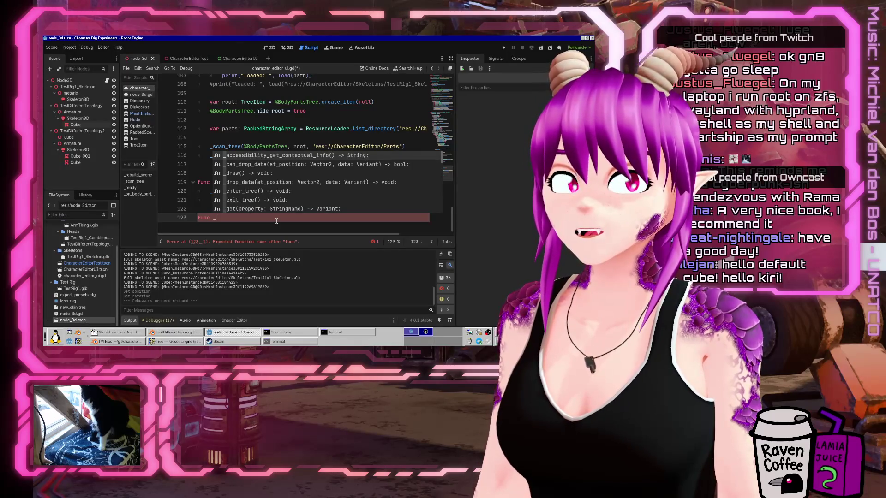
pyautogui.write('pro')
pyautogui.press('Return')
pyautogui.press('Return')
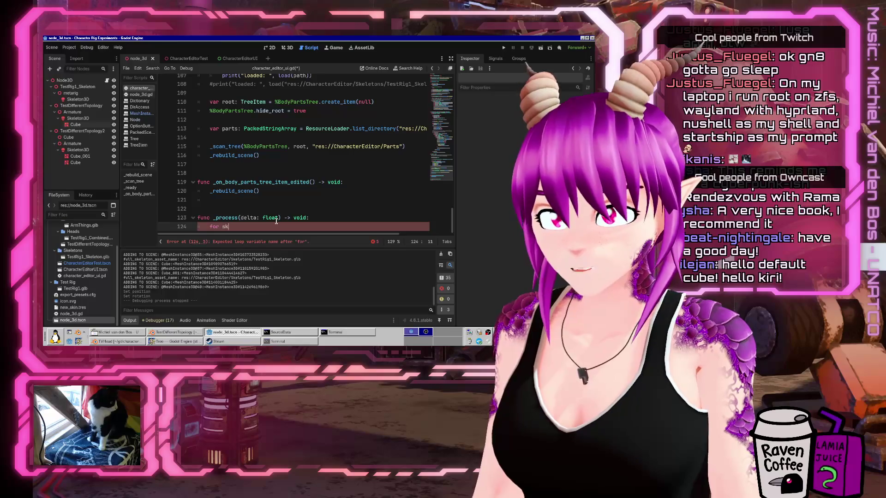
pyautogui.write('el in ')
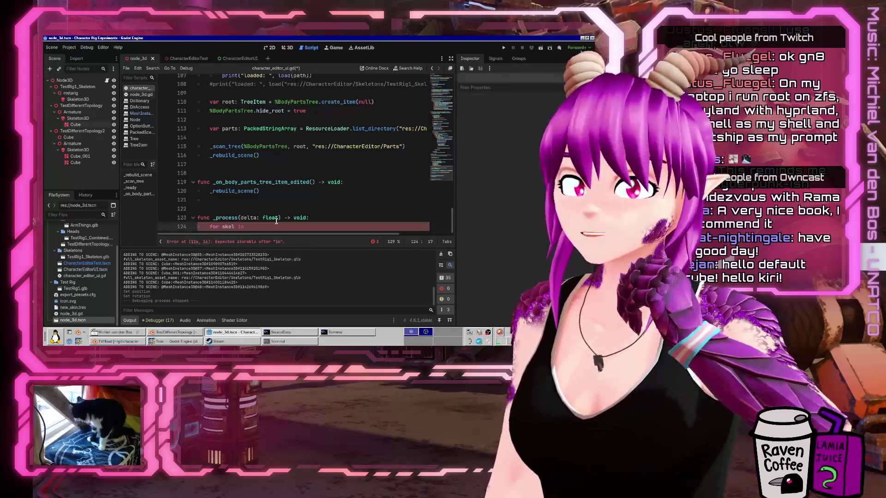
pyautogui.write('target_scene.find_child')
pyautogui.press('BackSpace')
pyautogui.press('BackSpace')
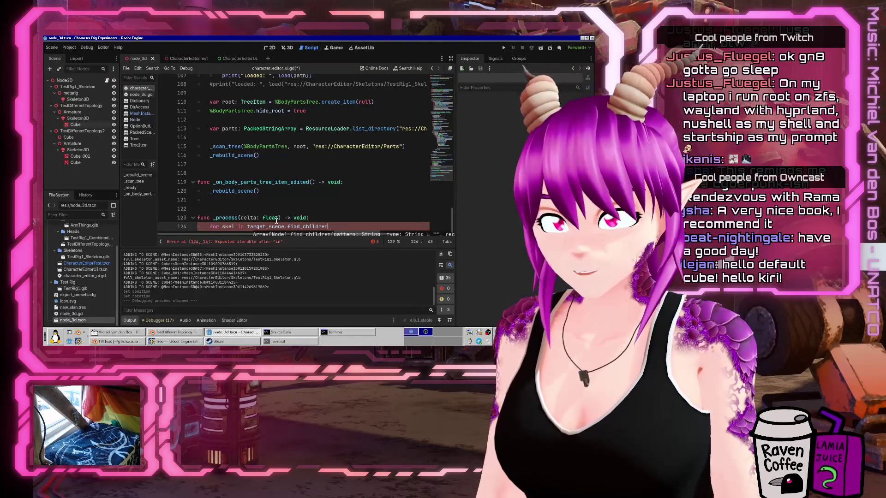
pyautogui.write('*", ')
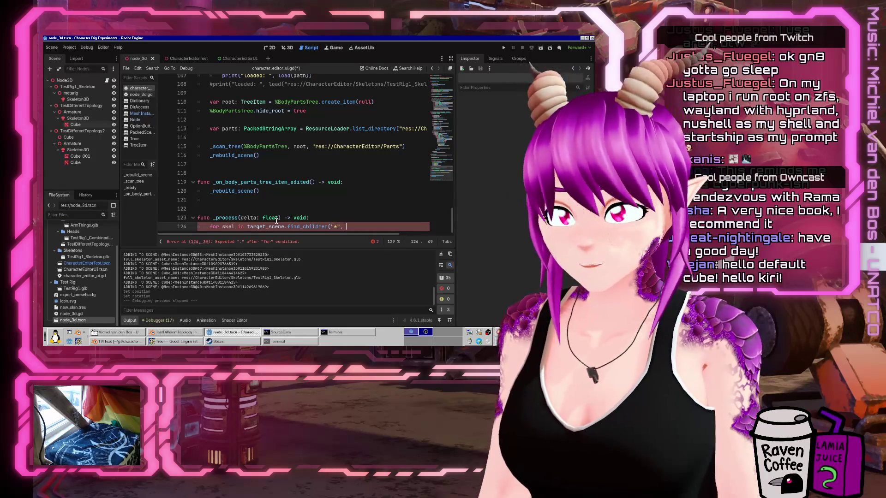
pyautogui.write('"Skeleton3D")')
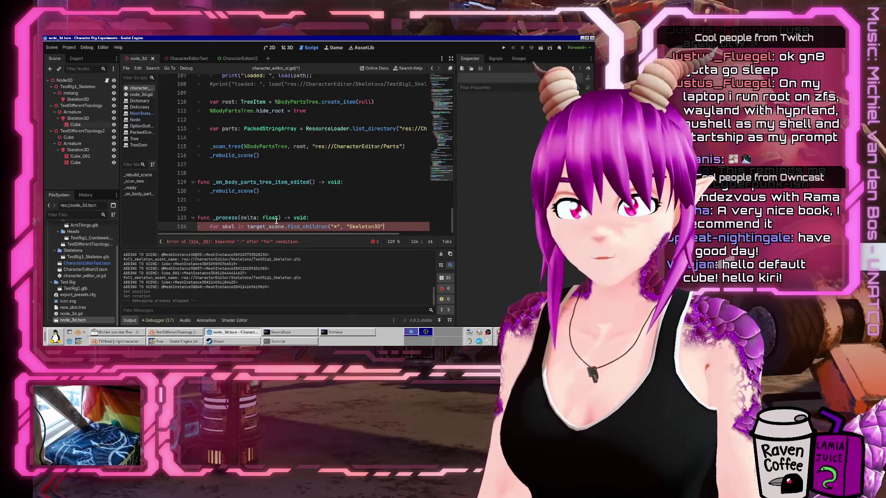
pyautogui.write(':')
pyautogui.press('Return')
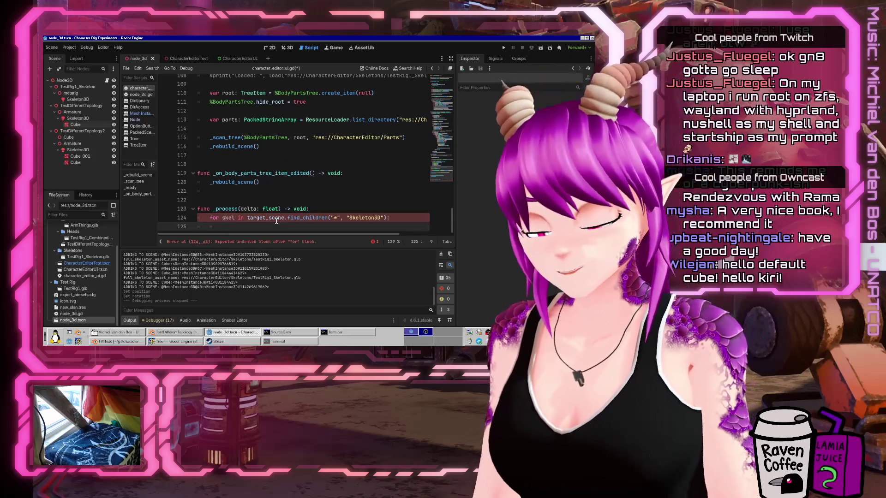
pyautogui.write('ske')
# Type the skeleton variable as Skeleton3D and add an inner loop over range(skel.get_bone_count()).
pyautogui.press('BackSpace')
pyautogui.press('BackSpace')
pyautogui.press('BackSpace')
pyautogui.write('for ')
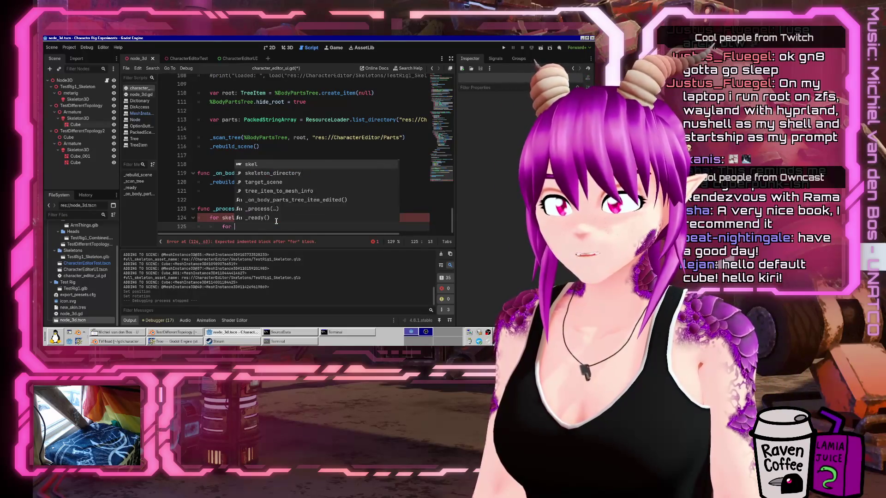
pyautogui.write('bone in range(')
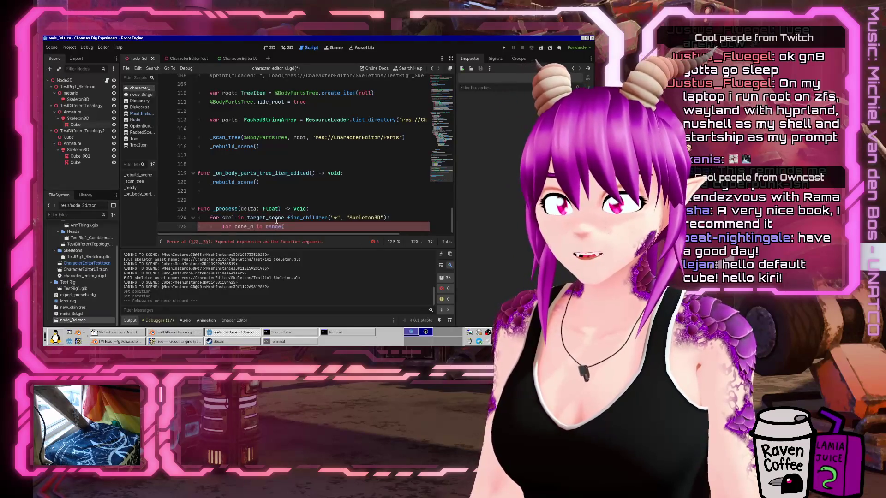
pyautogui.write('ex')
pyautogui.press('End')
pyautogui.write('0, skel.get_bo')
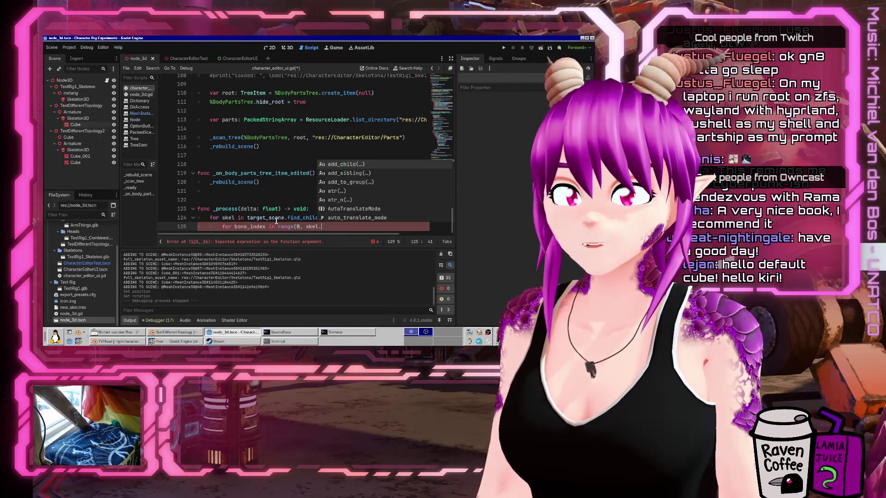
pyautogui.hotkey('ctrl', 'shift', 'Left')
pyautogui.write('get')
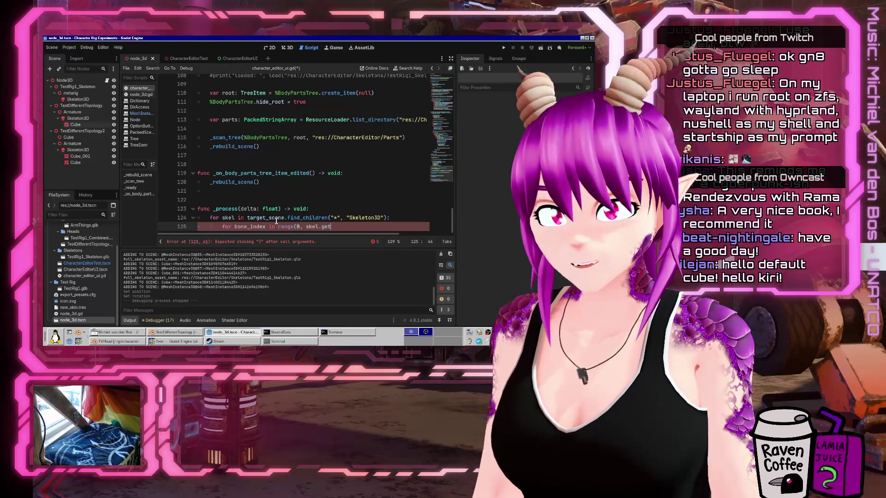
pyautogui.press('Escape')
pyautogui.press('Up')
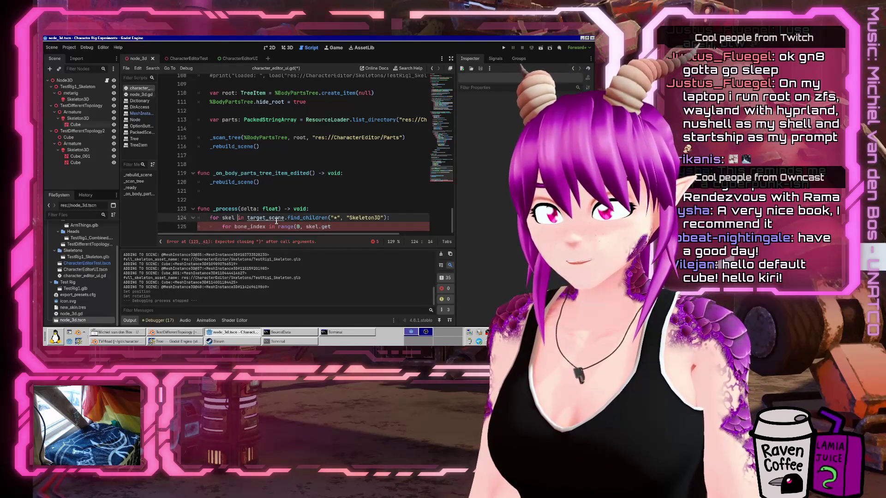
pyautogui.write(': Skele')
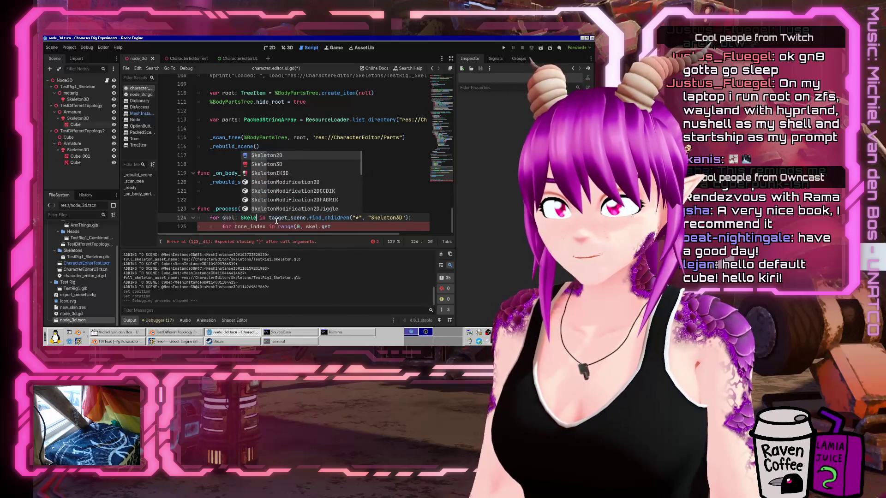
pyautogui.press('Down')
pyautogui.press('Return')
pyautogui.click(275, 222)
pyautogui.write('_bone_children(')
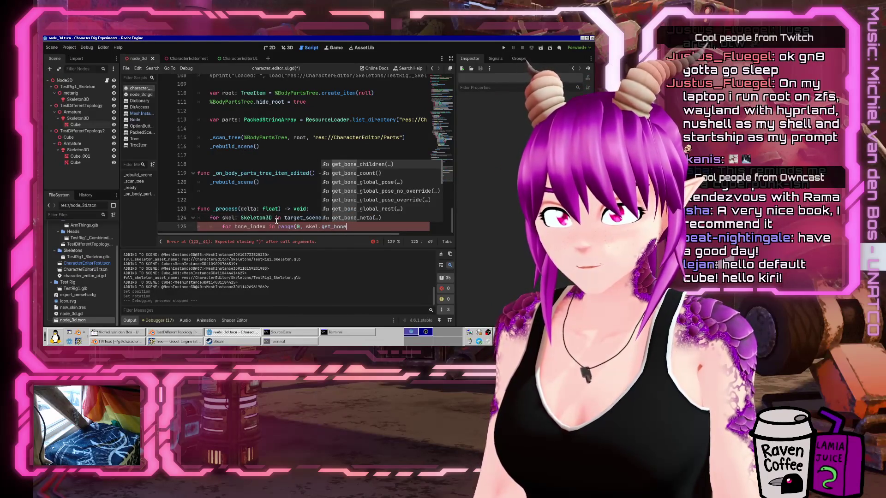
pyautogui.press('BackSpace')
pyautogui.press('BackSpace')
pyautogui.press('BackSpace')
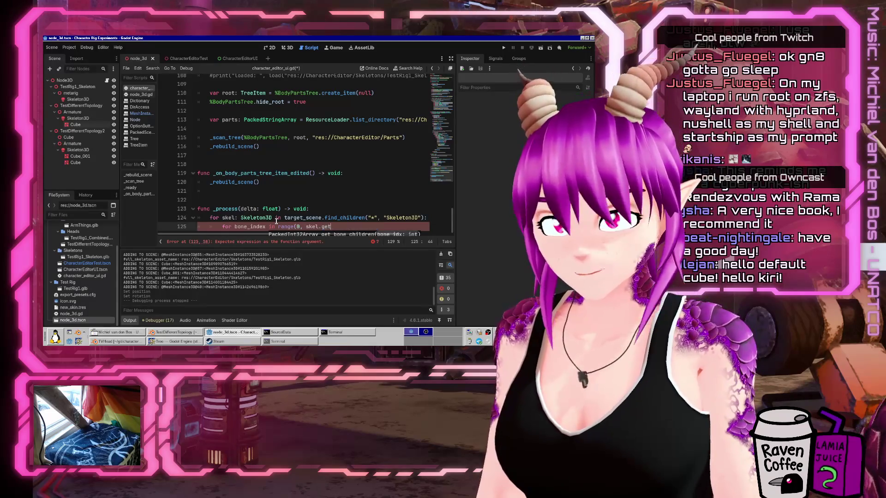
pyautogui.write('_bone_cou')
pyautogui.press('Return')
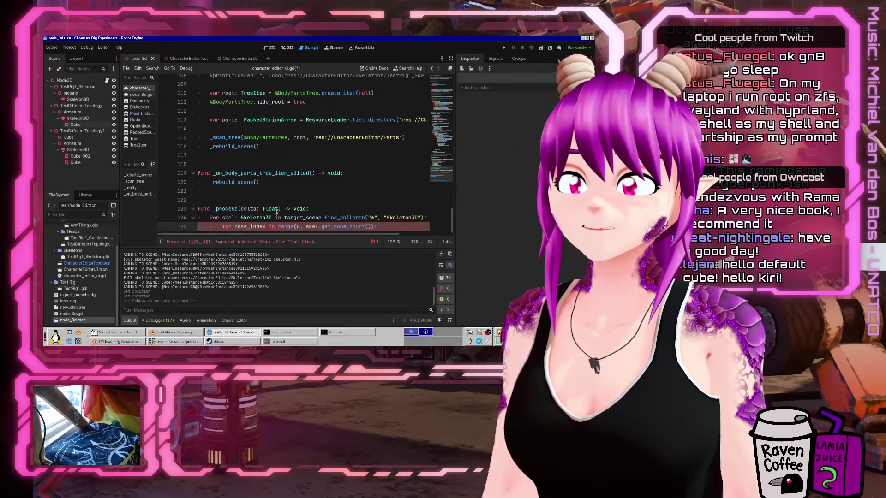
pyautogui.press('Return')
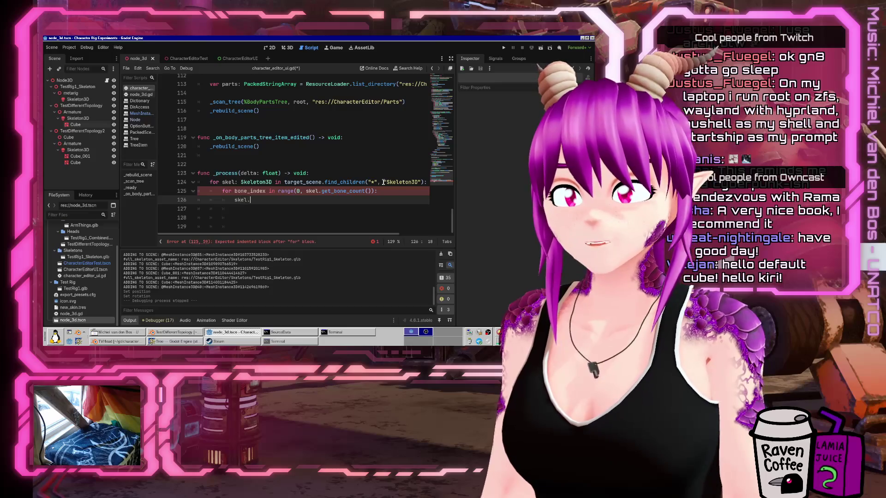
# Set each bone's pose to its current pose rotated around the Z axis by randf().
pyautogui.write('set_bone_')
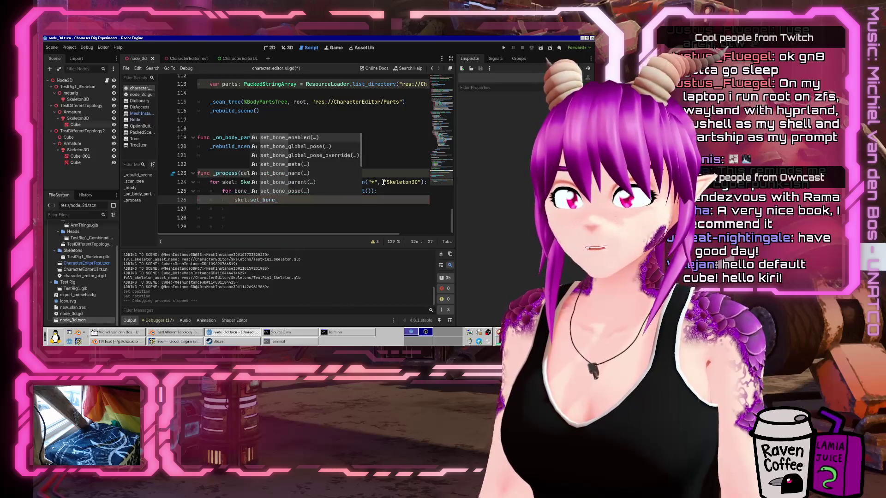
pyautogui.write('go')
pyautogui.press('BackSpace')
pyautogui.press('BackSpace')
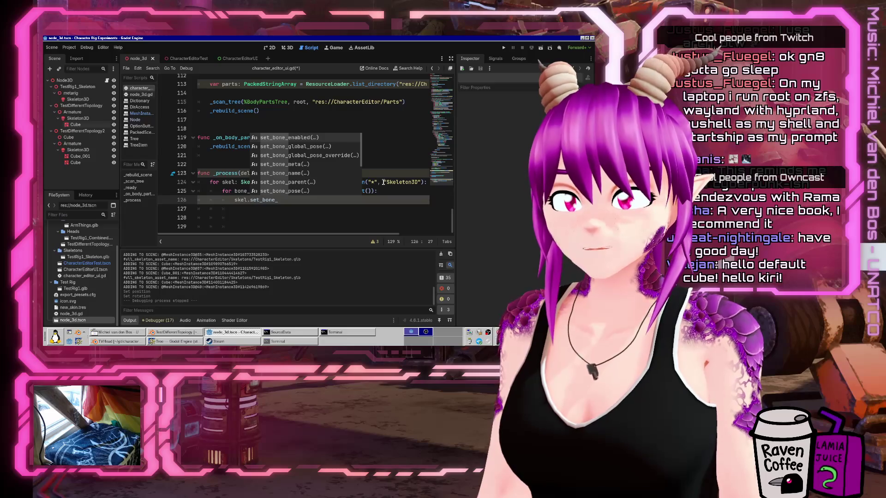
pyautogui.write('bone_bone')
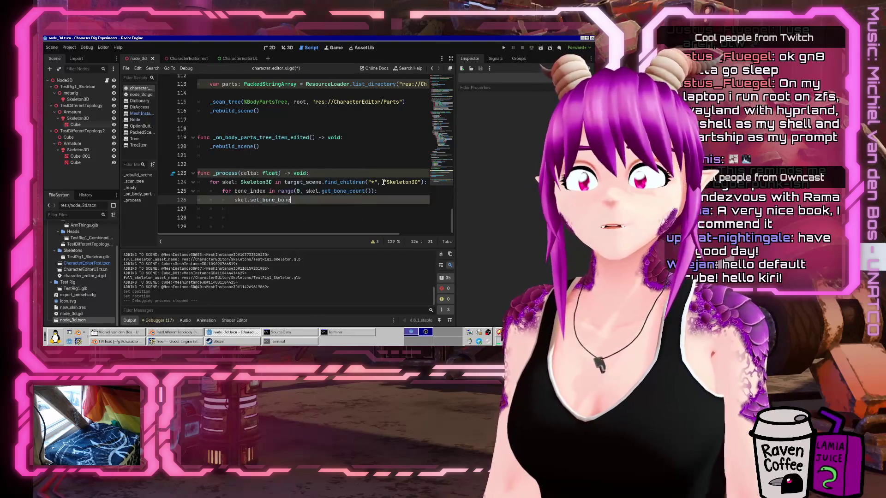
pyautogui.press('BackSpace')
pyautogui.press('BackSpace')
pyautogui.press('BackSpace')
pyautogui.press('BackSpace')
pyautogui.write('pose(')
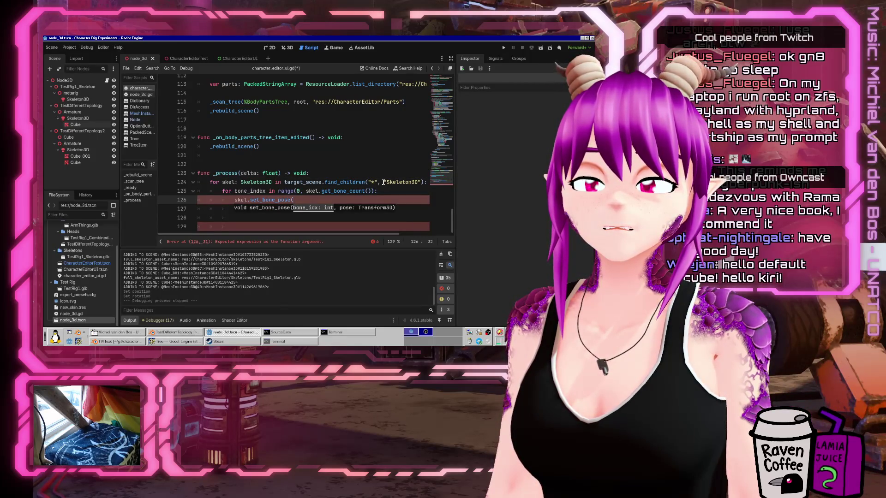
pyautogui.write(', sk')
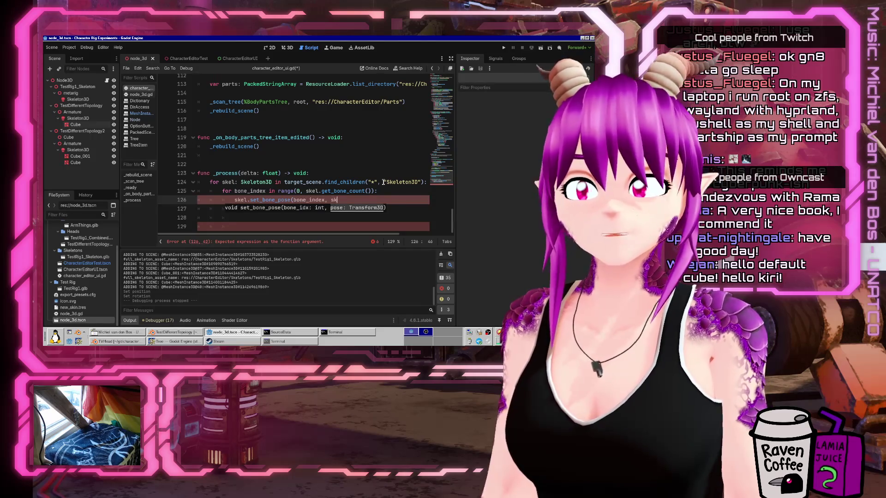
pyautogui.write('el.get_bone_pos')
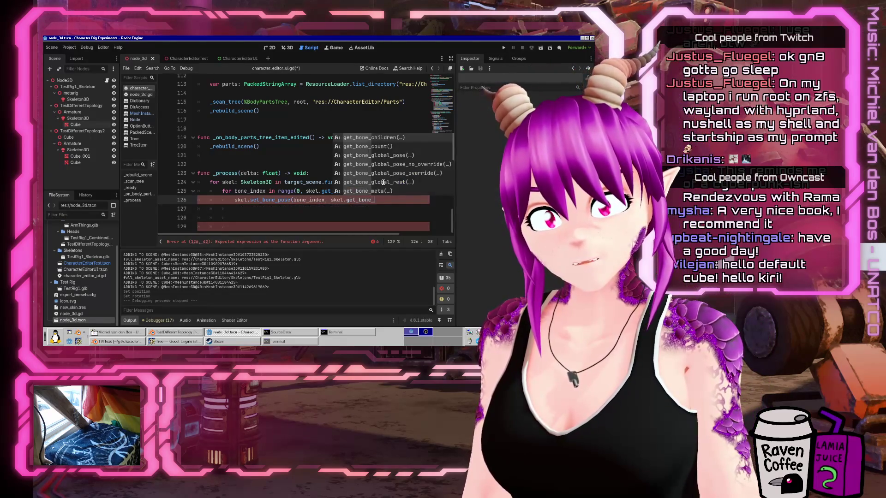
pyautogui.press('Return')
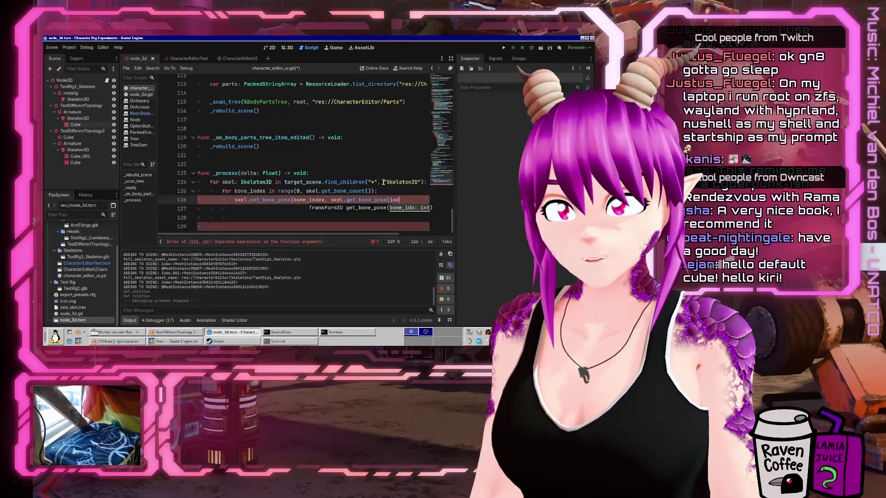
pyautogui.press('BackSpace')
pyautogui.press('BackSpace')
pyautogui.press('BackSpace')
pyautogui.write('bone_')
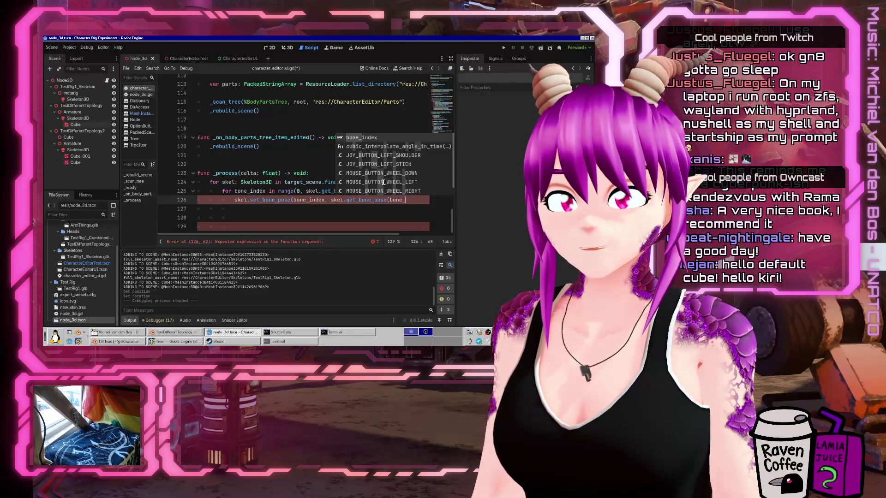
pyautogui.press('Return')
pyautogui.write(')')
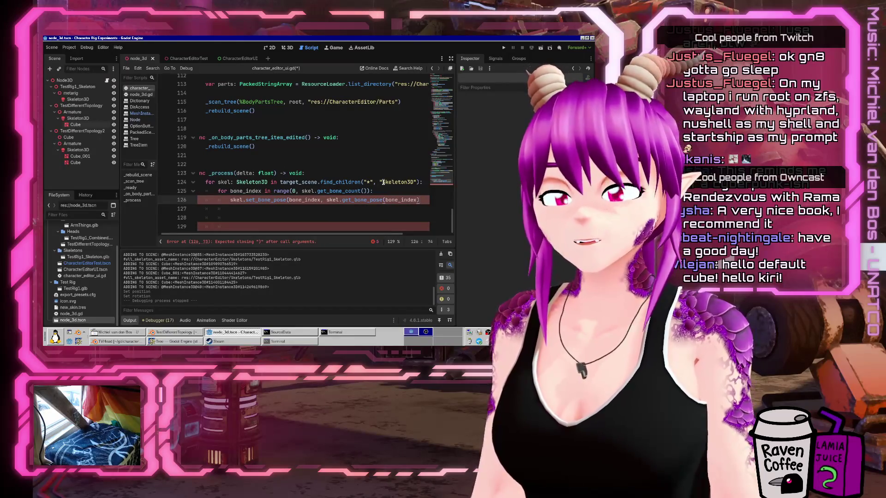
pyautogui.write('.rotated(')
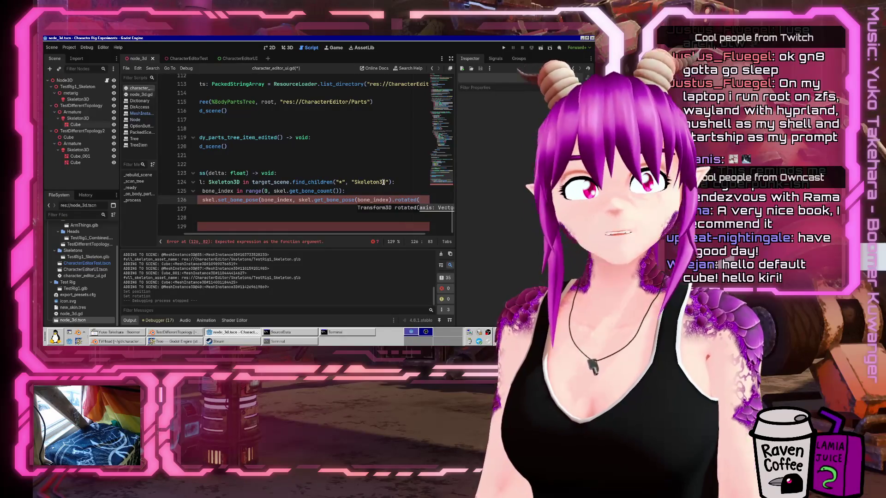
pyautogui.write('Vec')
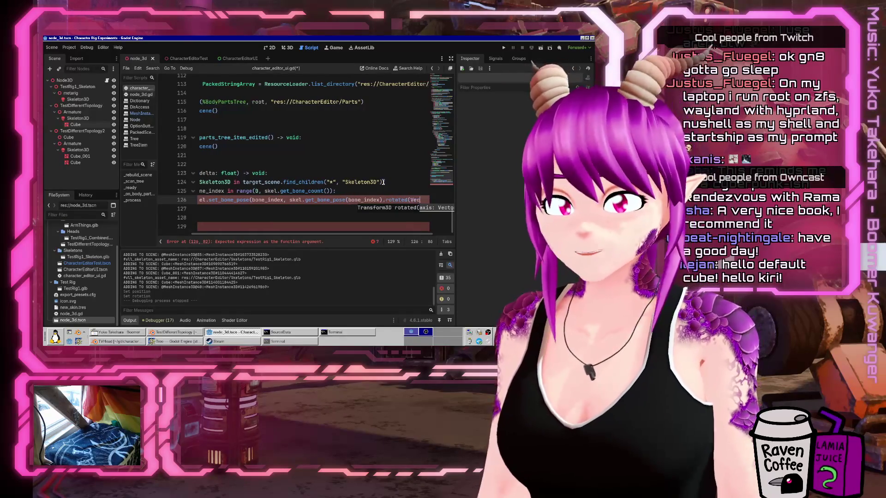
pyautogui.write('to(')
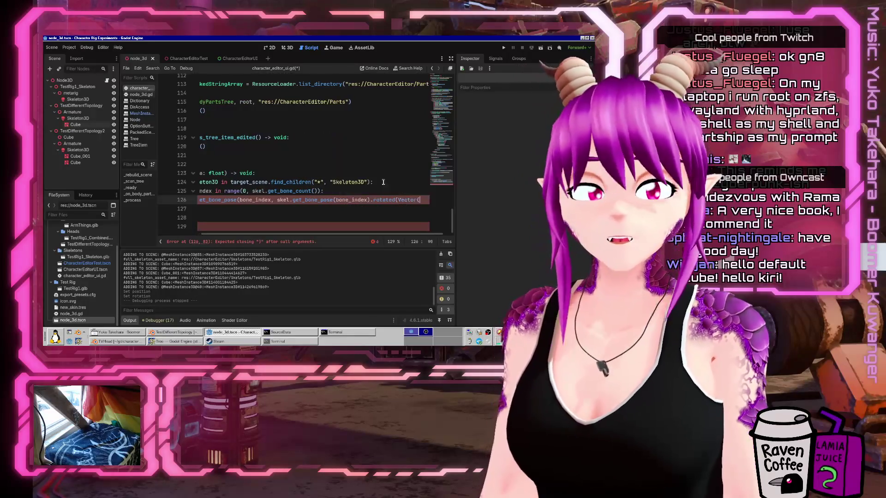
pyautogui.write('1.')
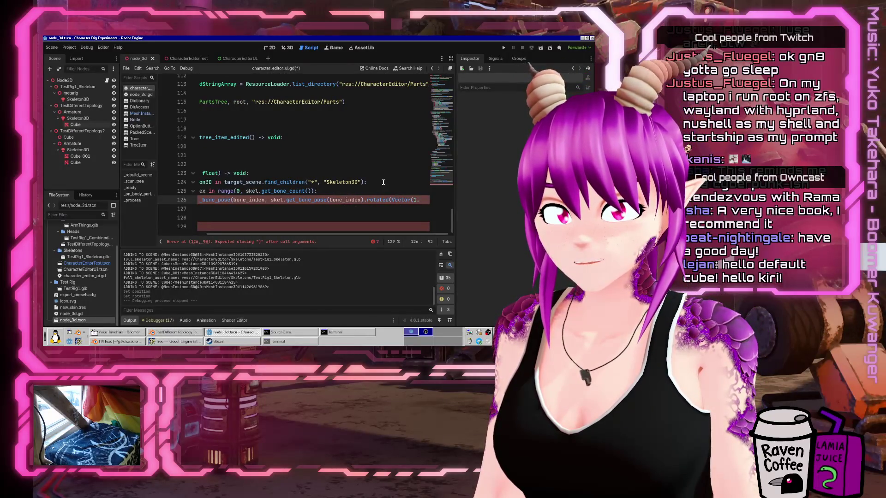
pyautogui.write('.0, 0.0, 1.0), ')
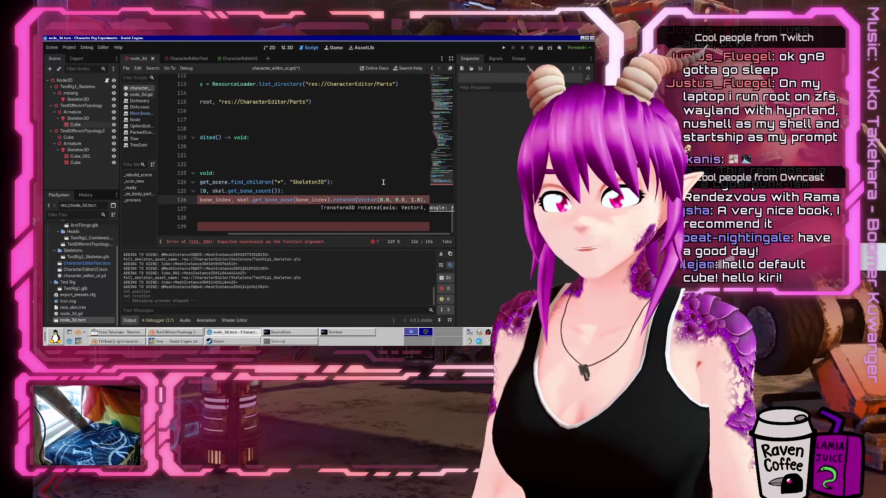
pyautogui.write('ranf')
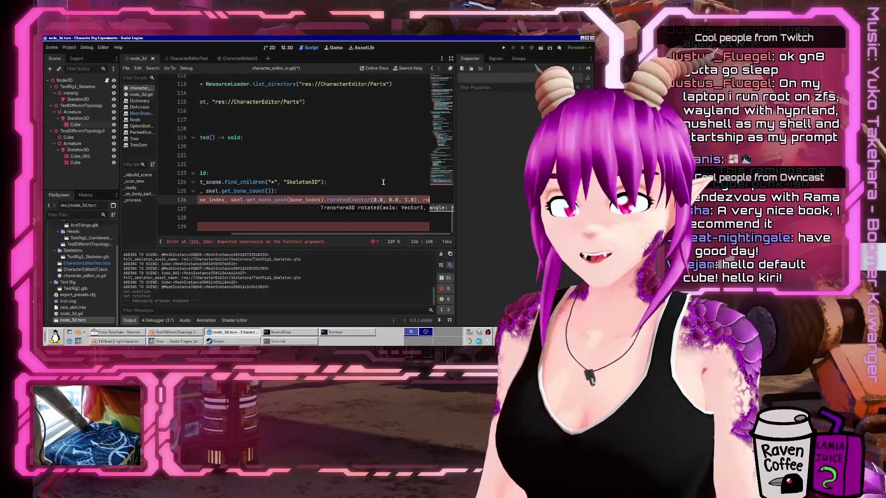
pyautogui.press('Return')
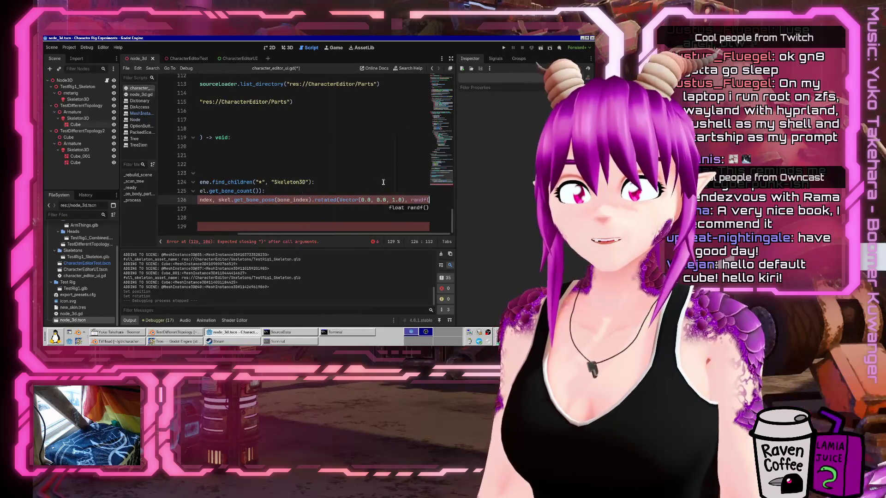
pyautogui.write(')')
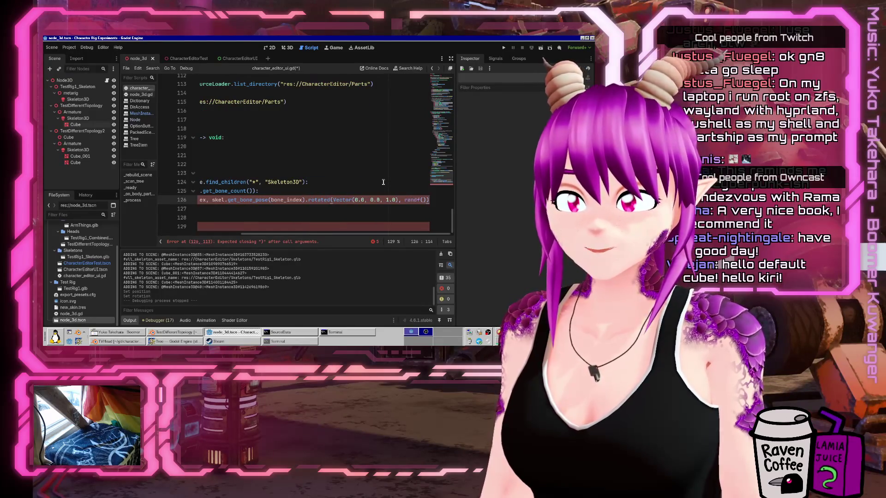
pyautogui.press('Home')
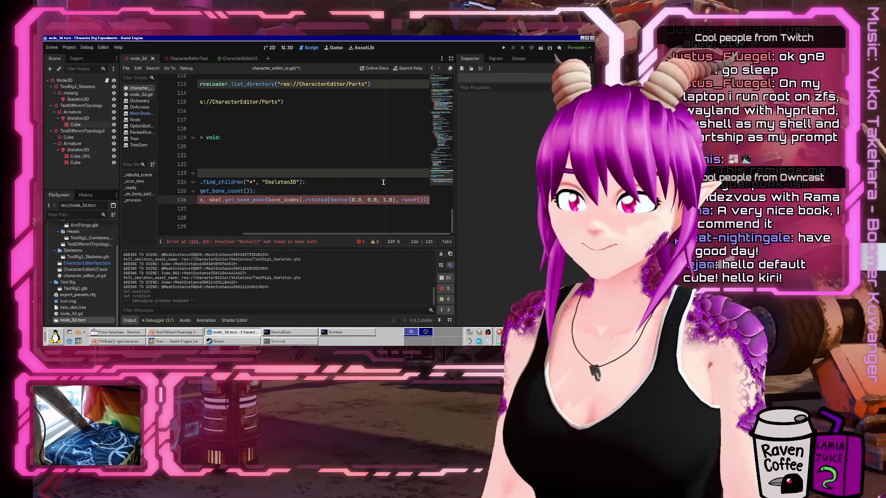
pyautogui.press('Return')
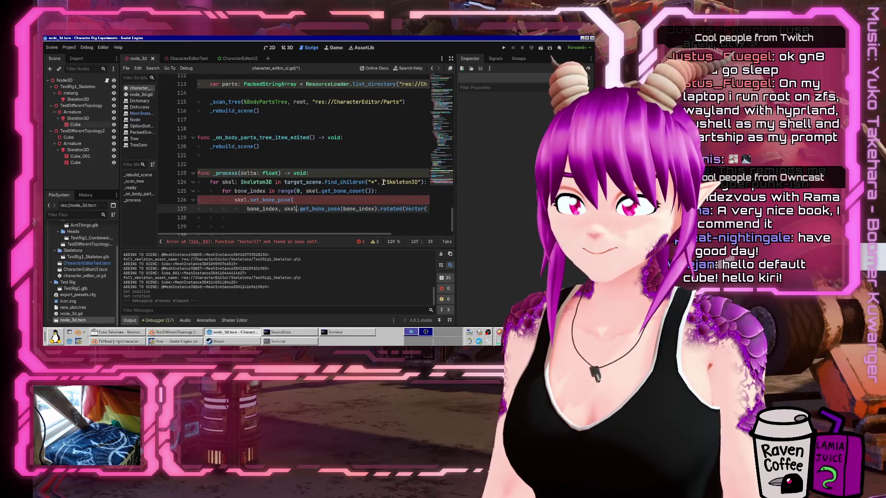
# Wrap the set_bone_pose call so the pose and rotation arguments sit on separate lines.
pyautogui.hotkey('ctrl', 'Right')
pyautogui.hotkey('ctrl', 'Right')
pyautogui.hotkey('ctrl', 'Right')
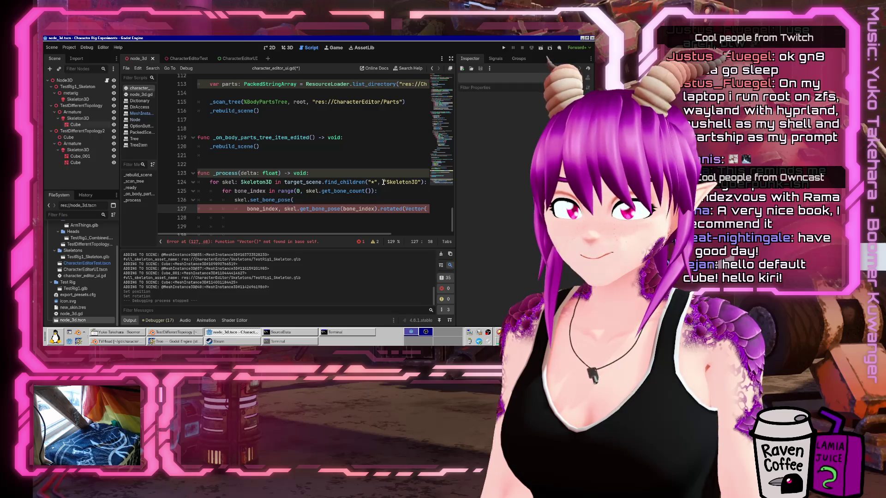
pyautogui.press('Return')
pyautogui.hotkey('ctrl', 'Right')
pyautogui.hotkey('ctrl', 'Right')
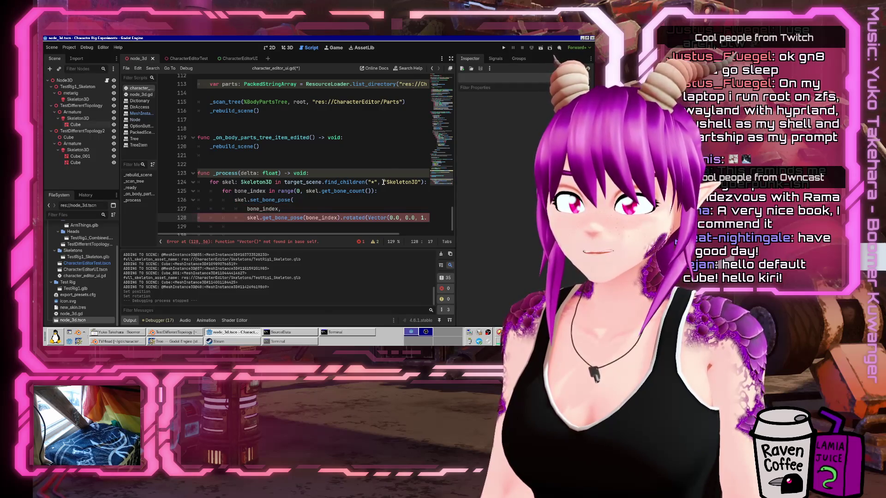
pyautogui.hotkey('ctrl', 'Right')
pyautogui.hotkey('ctrl', 'Right')
pyautogui.hotkey('ctrl', 'Right')
pyautogui.press('Return')
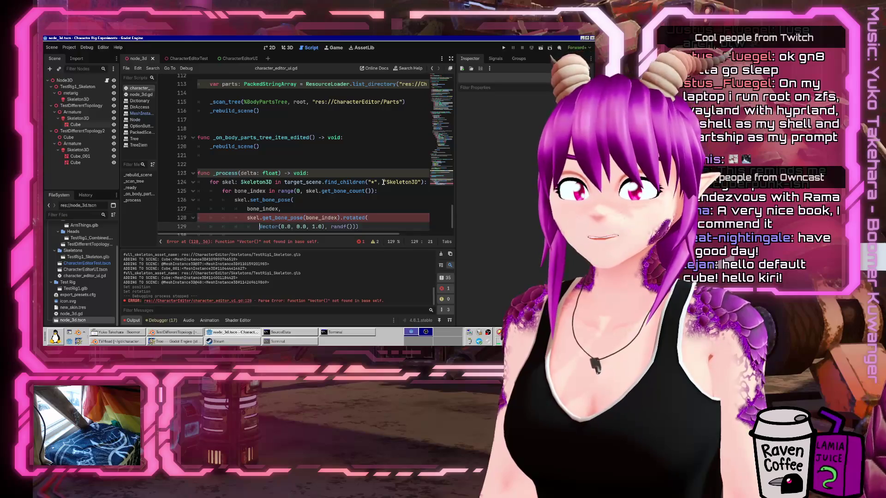
pyautogui.scroll(-2, 383, 182)
pyautogui.write('3')
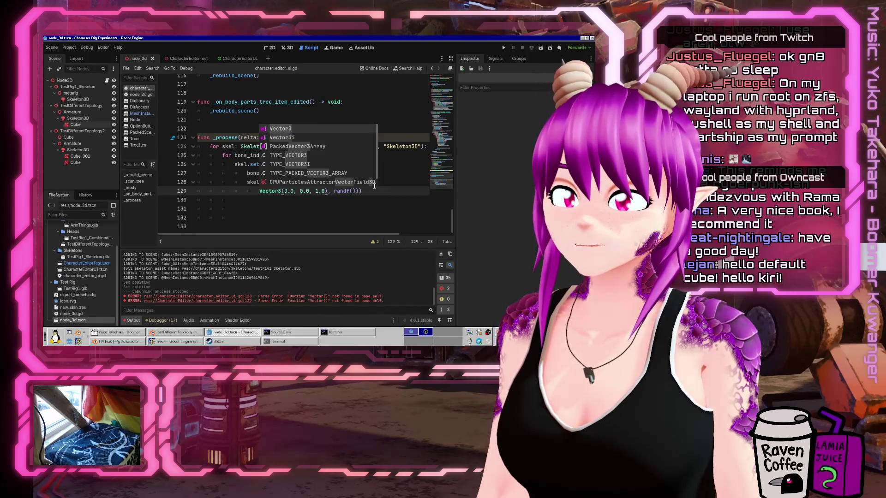
pyautogui.click(401, 195)
# Run the game, tick the Cube parts from ArmThings, TestRig1_Combined and TestDifferentTopology, then stop it.
pyautogui.click(503, 47)
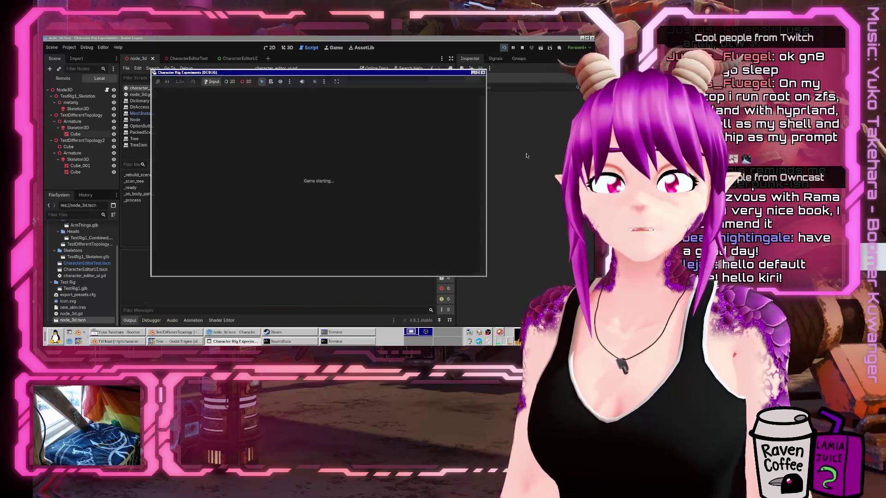
pyautogui.click(381, 170)
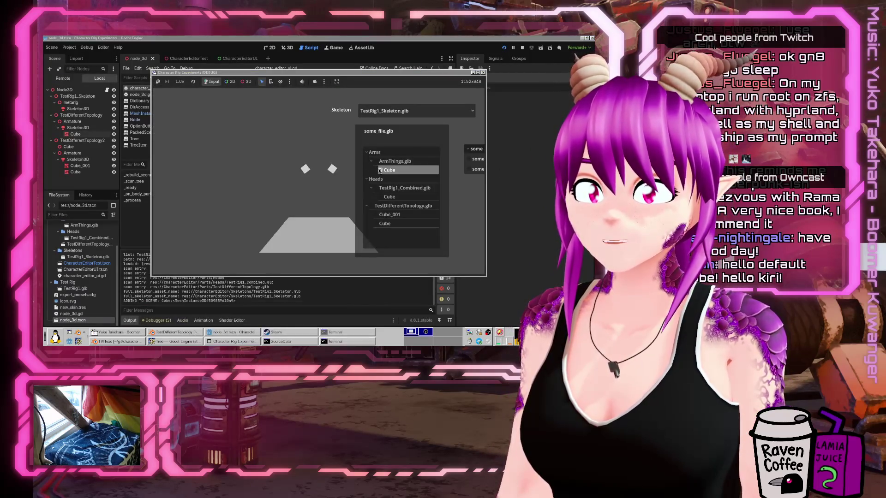
pyautogui.click(381, 197)
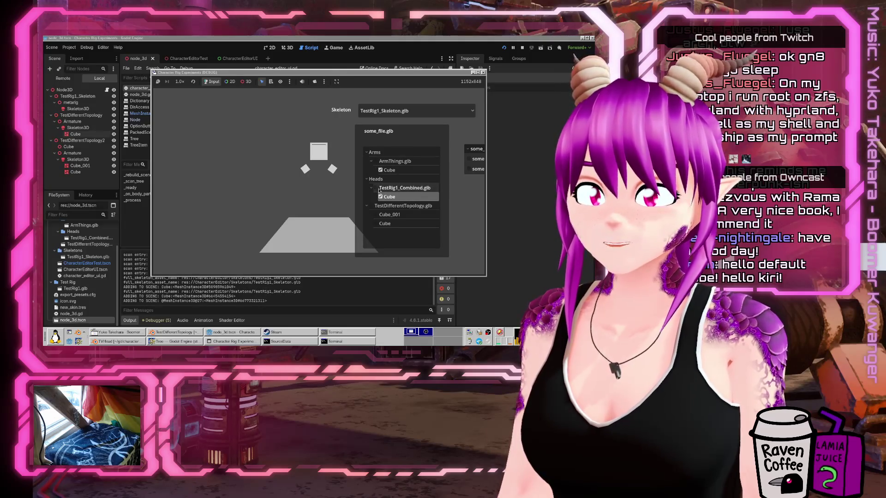
pyautogui.click(376, 214)
pyautogui.click(377, 224)
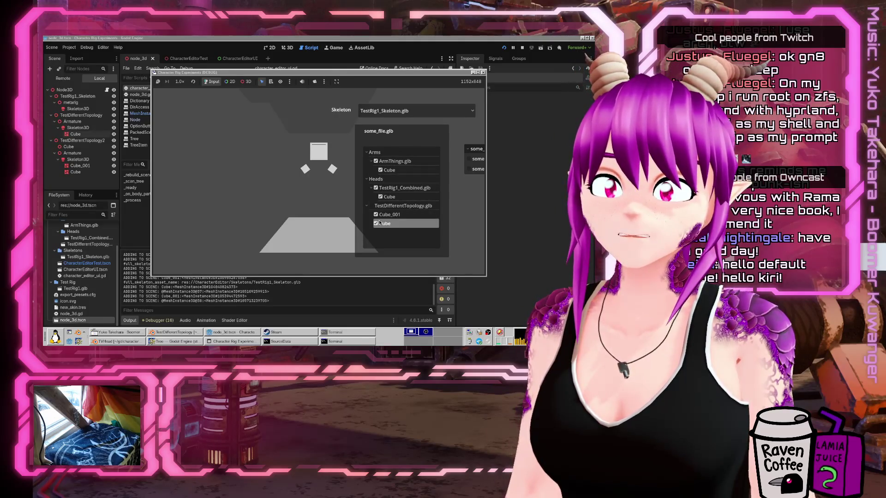
pyautogui.press('F8')
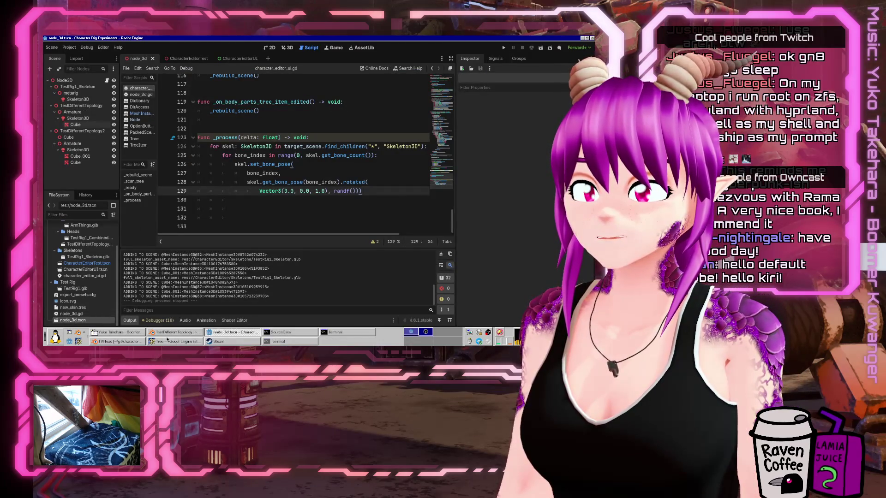
pyautogui.click(118, 341)
# Reopen TestDifferentTopology.blend from disk in its Blender window.
pyautogui.click(55, 45)
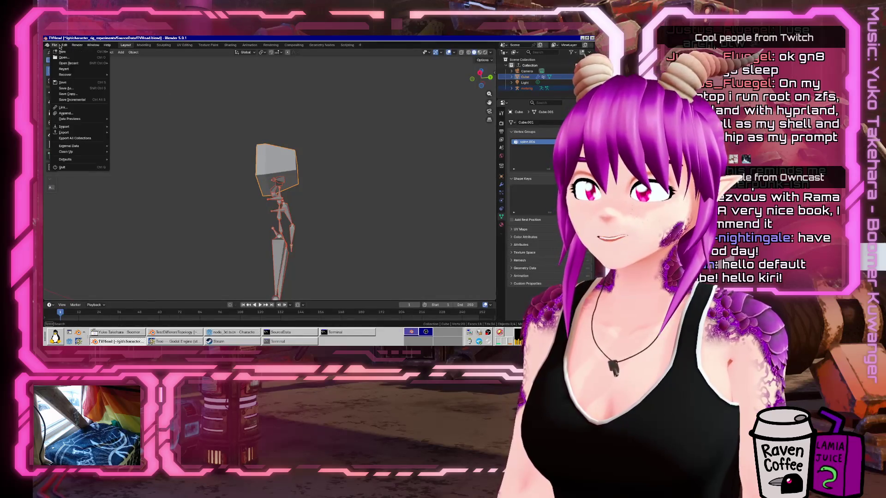
pyautogui.moveTo(61, 64)
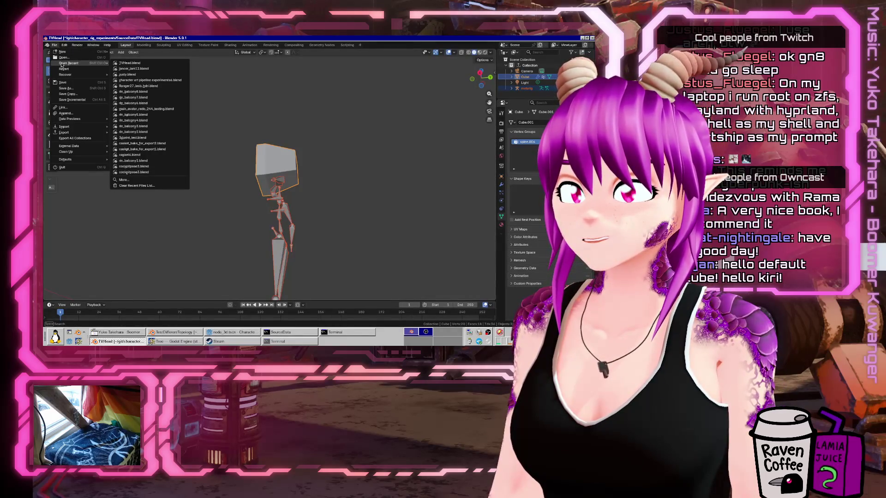
pyautogui.click(167, 333)
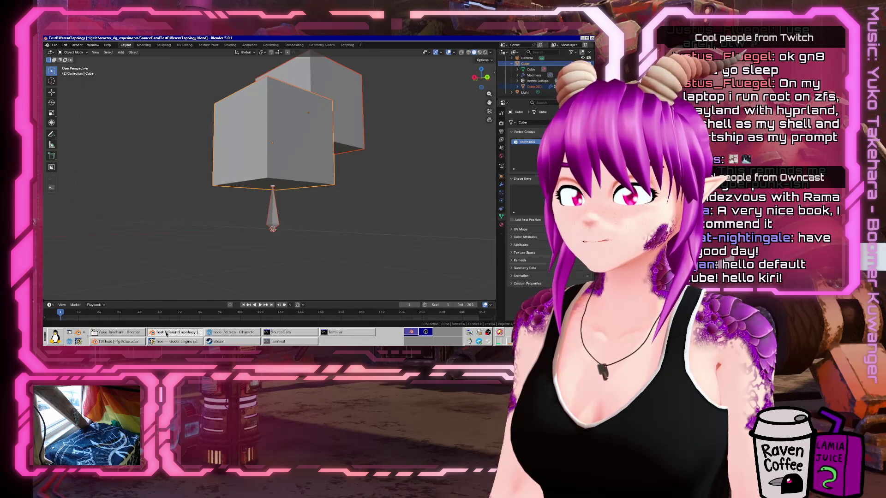
pyautogui.click(54, 45)
pyautogui.click(60, 57)
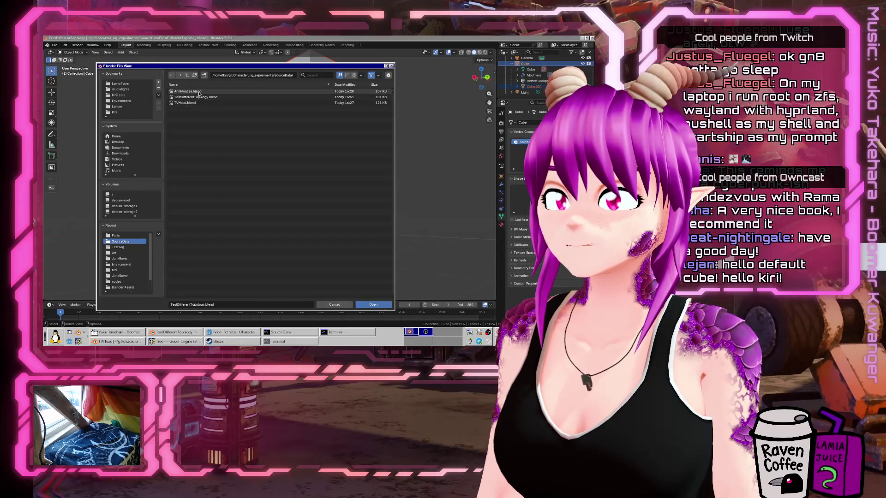
pyautogui.doubleClick(190, 97)
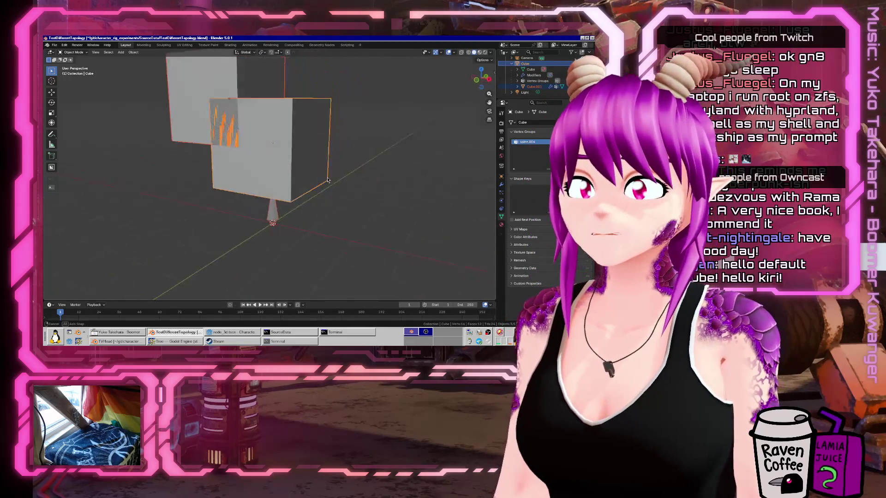
# Select only the Cube, then start a new General scene.
pyautogui.moveTo(171, 138); pyautogui.dragTo(328, 187)
pyautogui.click(240, 151)
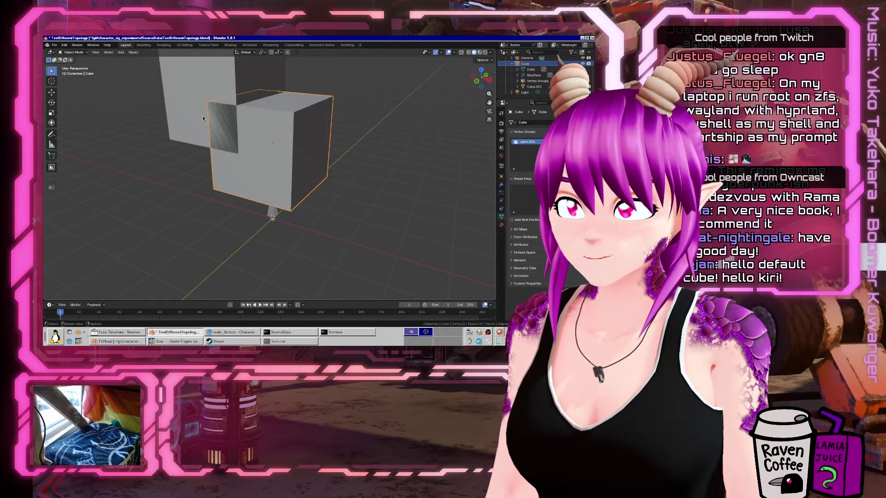
pyautogui.click(54, 45)
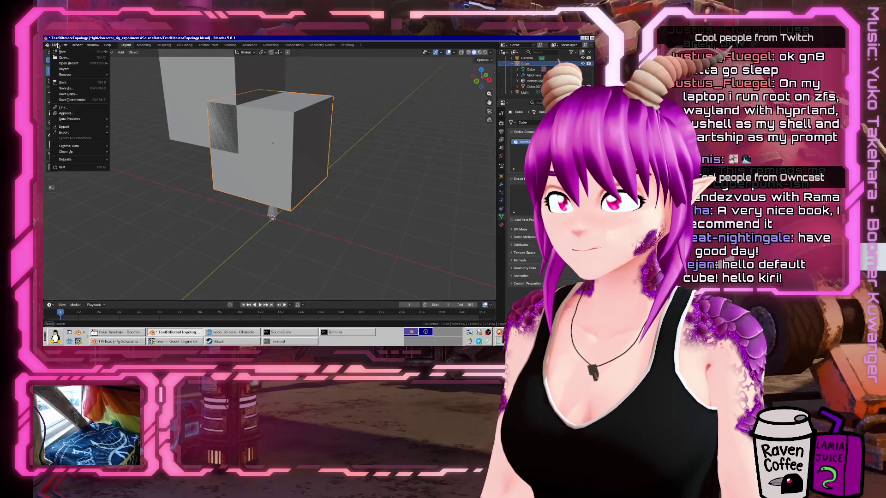
pyautogui.moveTo(65, 52)
pyautogui.click(132, 54)
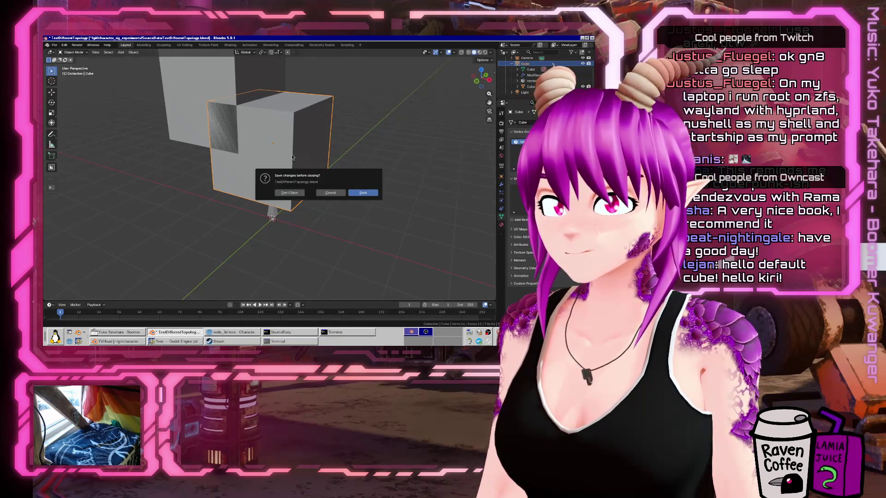
# Discard changes, delete the default objects, and add a Human metarig framed in front view.
pyautogui.click(300, 192)
pyautogui.press('x')
pyautogui.click(313, 196)
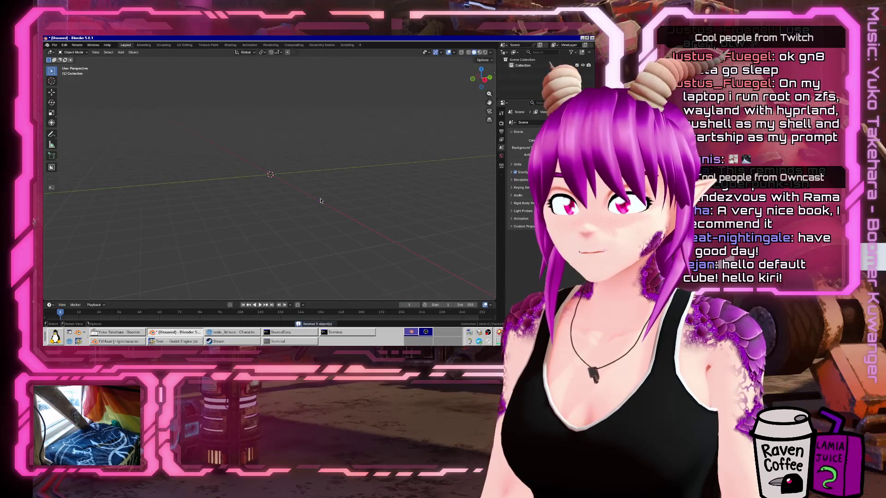
pyautogui.hotkey('shift', 'a')
pyautogui.write('sph')
pyautogui.press('BackSpace')
pyautogui.press('BackSpace')
pyautogui.press('BackSpace')
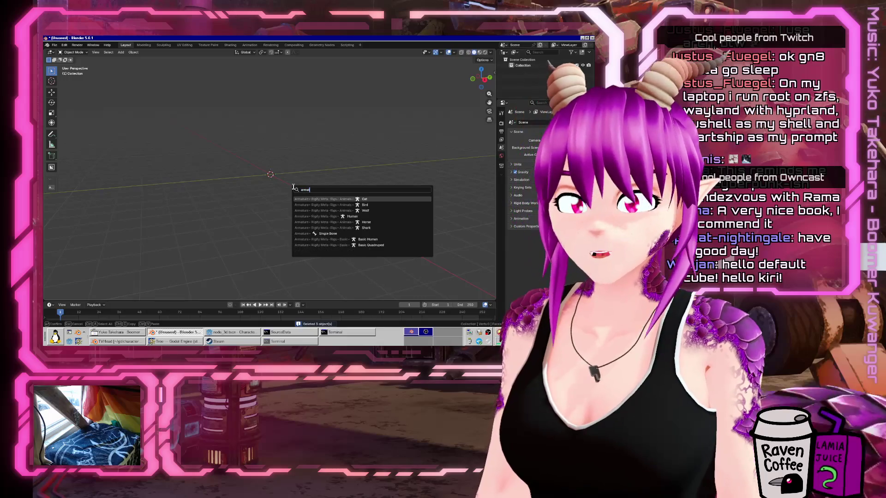
pyautogui.write('human')
pyautogui.press('Return')
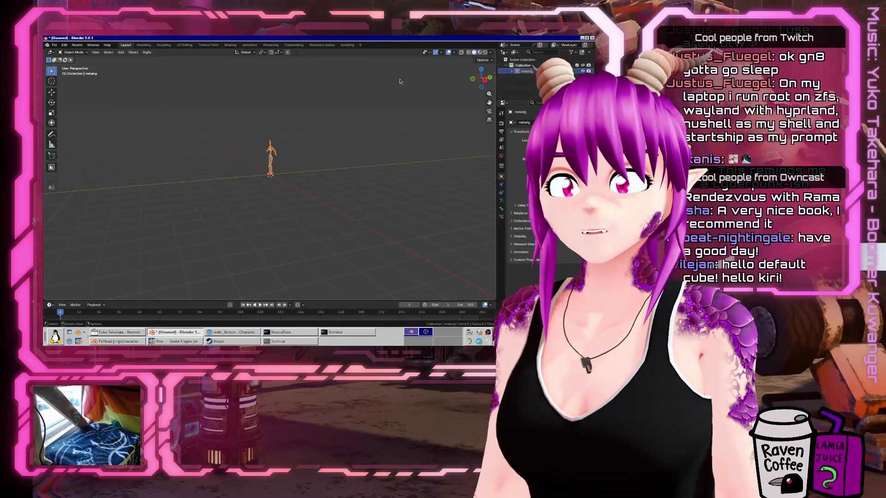
pyautogui.press('KP_Decimal')
pyautogui.moveTo(260, 151); pyautogui.dragTo(311, 204)
pyautogui.press('KP_1')
pyautogui.press('KP_Decimal')
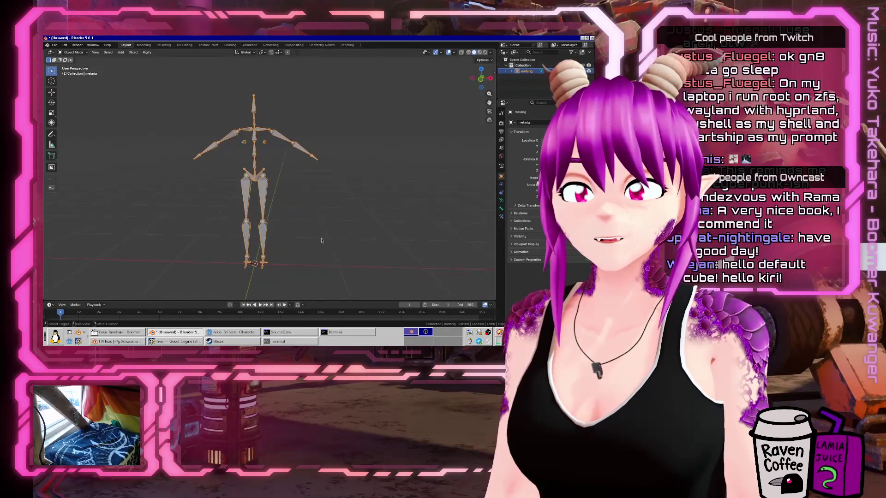
# Add a small UV Sphere and place it beside the metarig's chest.
pyautogui.hotkey('shift', 'a')
pyautogui.moveTo(322, 244)
pyautogui.press('e')
pyautogui.press('Down')
pyautogui.press('Down')
pyautogui.press('Down')
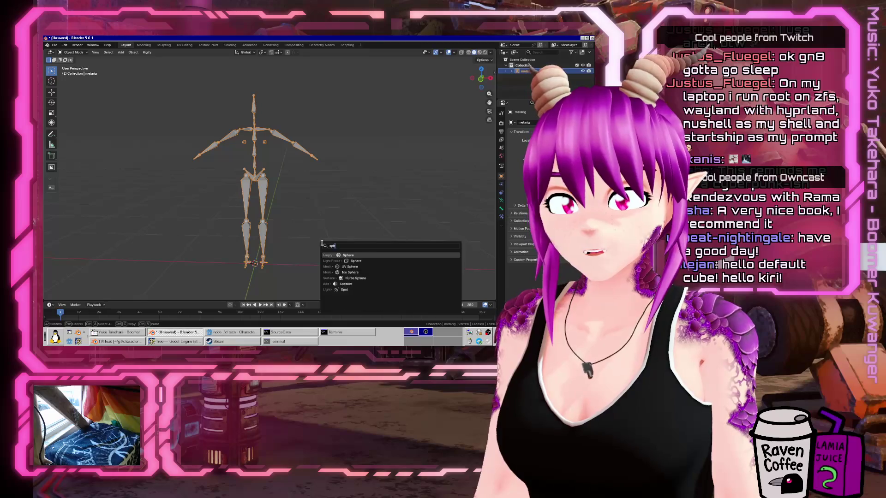
pyautogui.press('Return')
pyautogui.hotkey('ctrl', 'z')
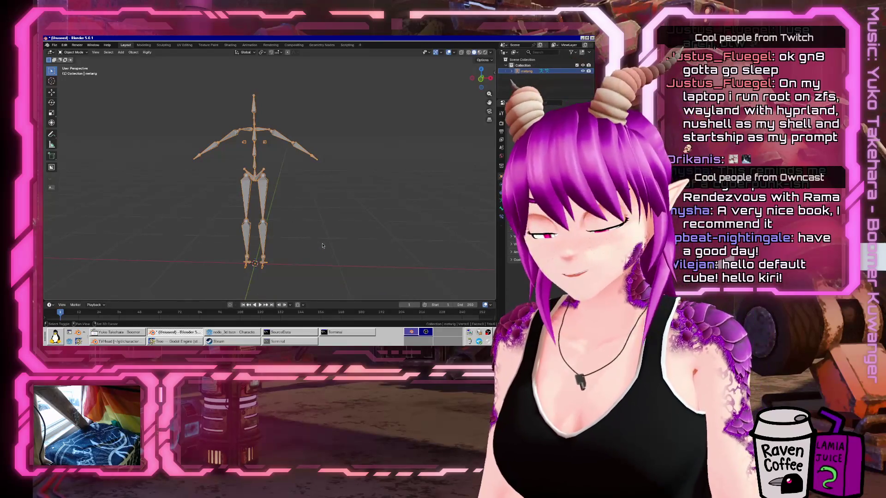
pyautogui.hotkey('shift', 'a')
pyautogui.write('sph')
pyautogui.write('eruv')
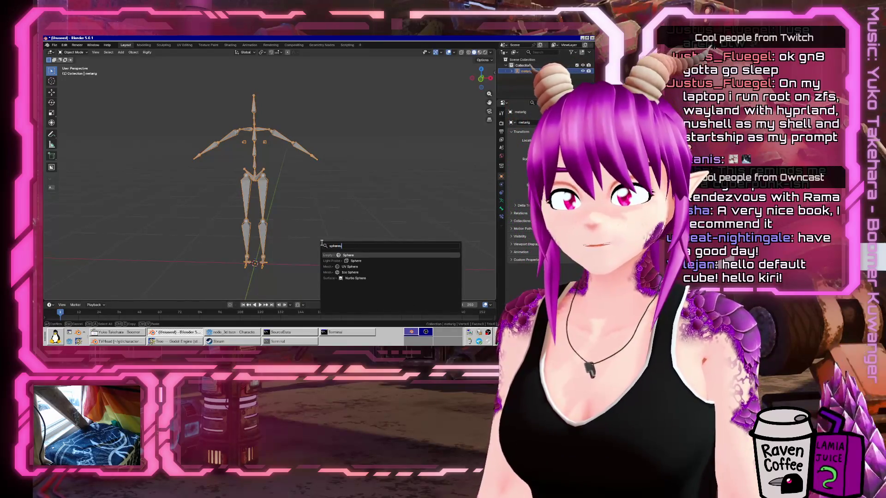
pyautogui.press('BackSpace')
pyautogui.press('BackSpace')
pyautogui.press('Home')
pyautogui.write('uv')
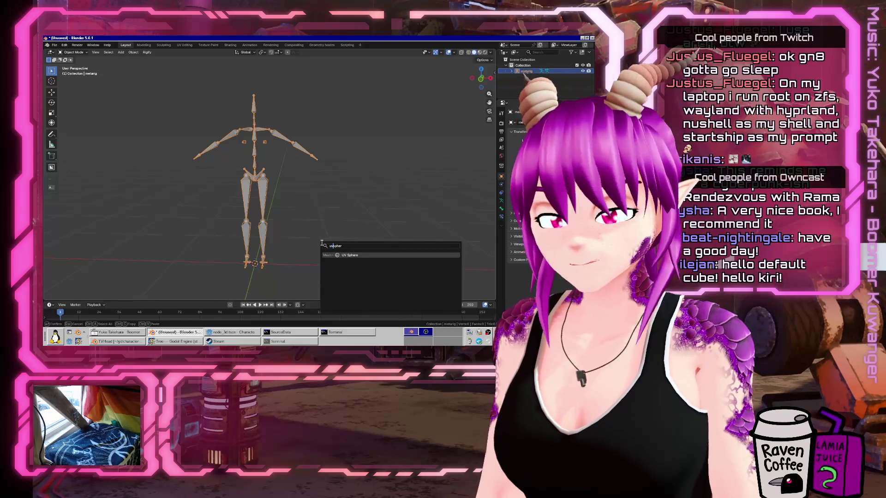
pyautogui.click(356, 256)
pyautogui.press('s')
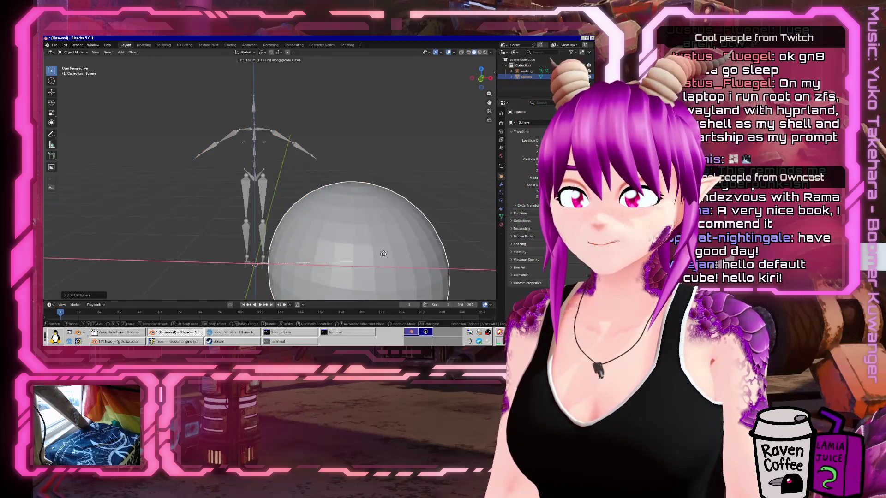
pyautogui.click(353, 266)
pyautogui.press('g')
pyautogui.click(290, 172)
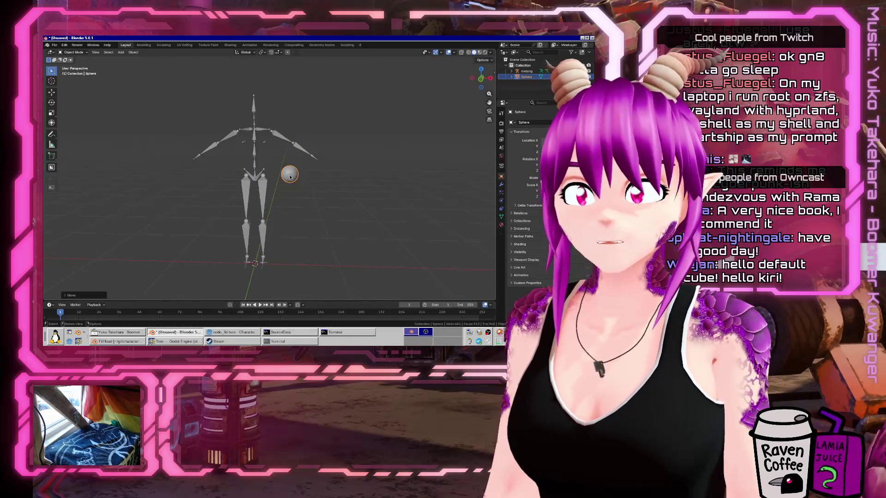
pyautogui.moveTo(278, 165)
pyautogui.mouseDown()
pyautogui.moveTo(286, 184)
pyautogui.moveTo(340, 219)
pyautogui.mouseUp()
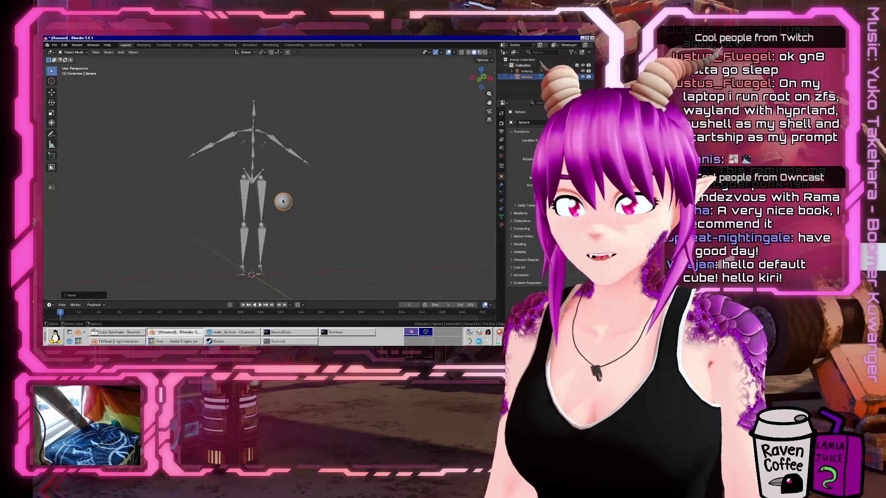
pyautogui.moveTo(283, 201); pyautogui.dragTo(305, 201)
# Rename the sphere's vertex group to thigh.L to match the metarig's left thigh bone.
pyautogui.press('Tab')
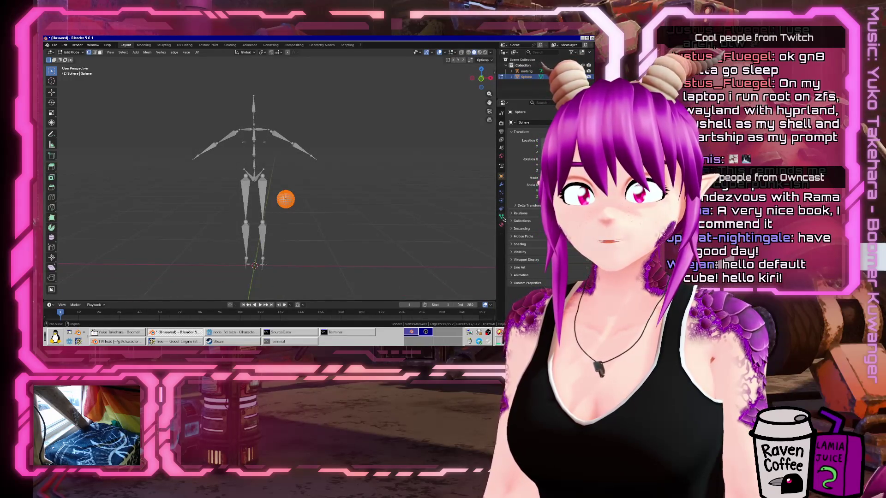
pyautogui.press('Tab')
pyautogui.click(264, 189)
pyautogui.hotkey('ctrl', 'Tab')
pyautogui.click(265, 208)
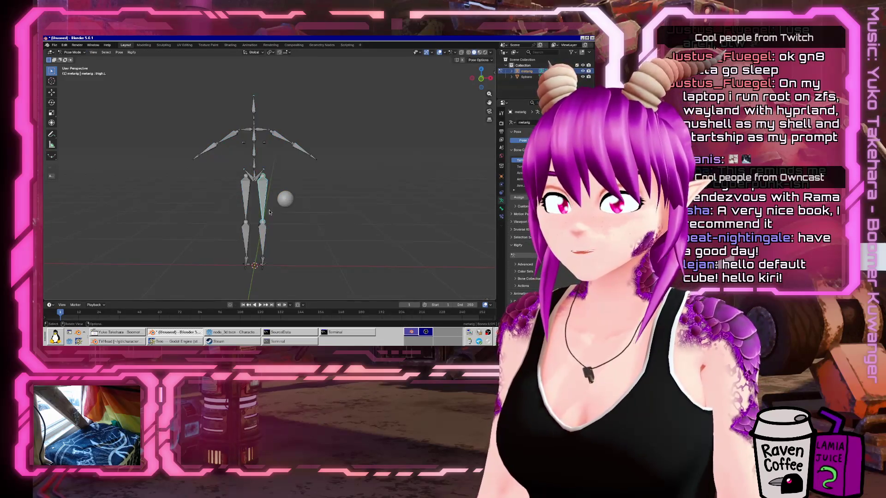
pyautogui.click(292, 205)
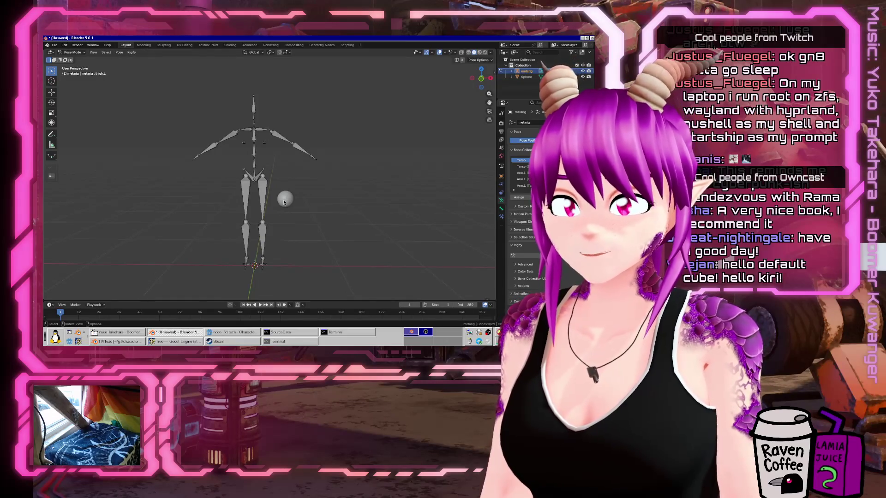
pyautogui.hotkey('ctrl', 'Tab')
pyautogui.click(285, 200)
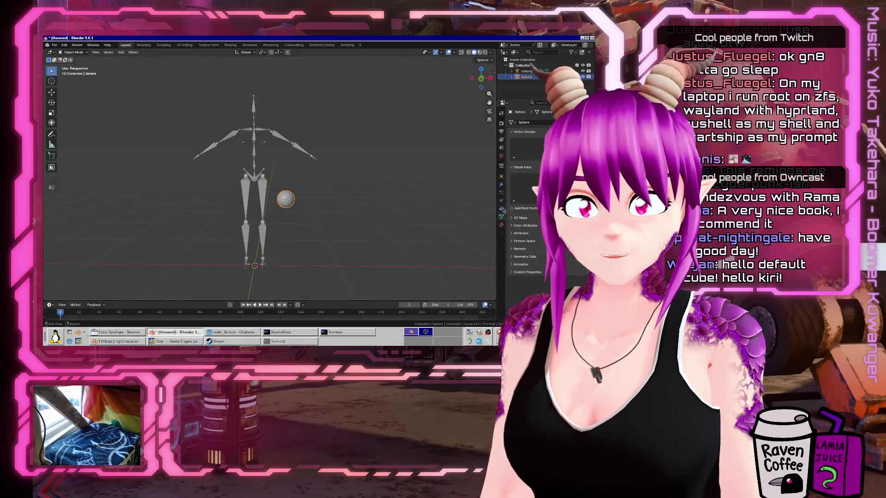
pyautogui.doubleClick(525, 142)
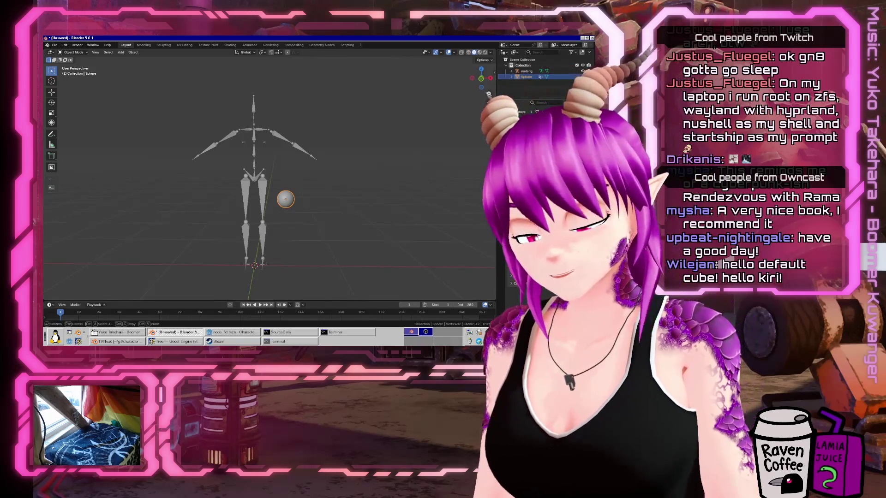
pyautogui.write('igh.L')
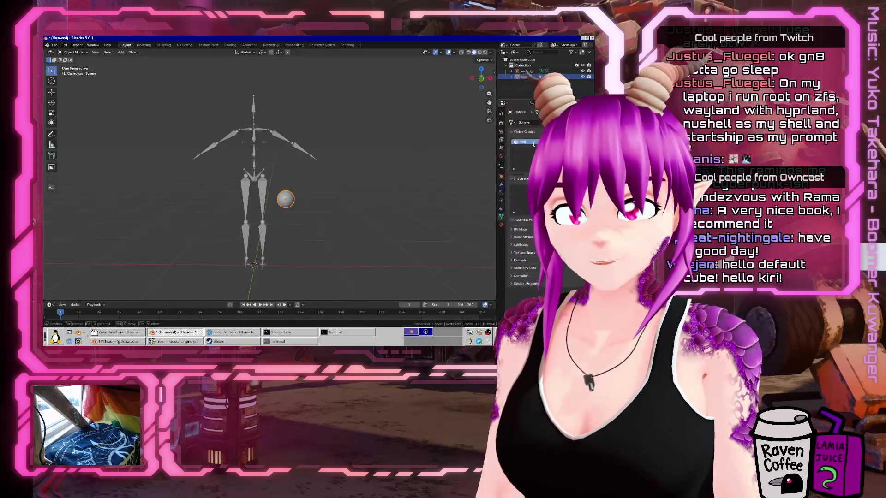
pyautogui.press('Return')
# Add an Armature deform modifier to the sphere.
pyautogui.press('Tab')
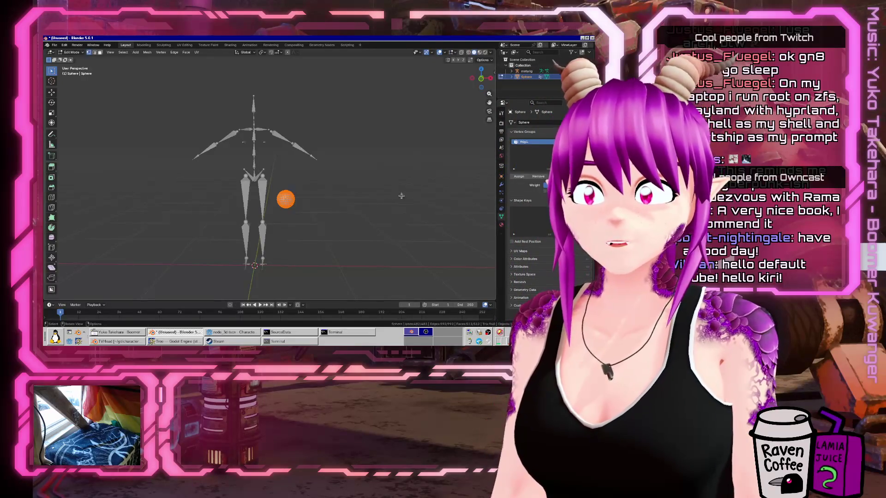
pyautogui.click(518, 176)
pyautogui.press('Tab')
pyautogui.click(501, 184)
pyautogui.click(528, 112)
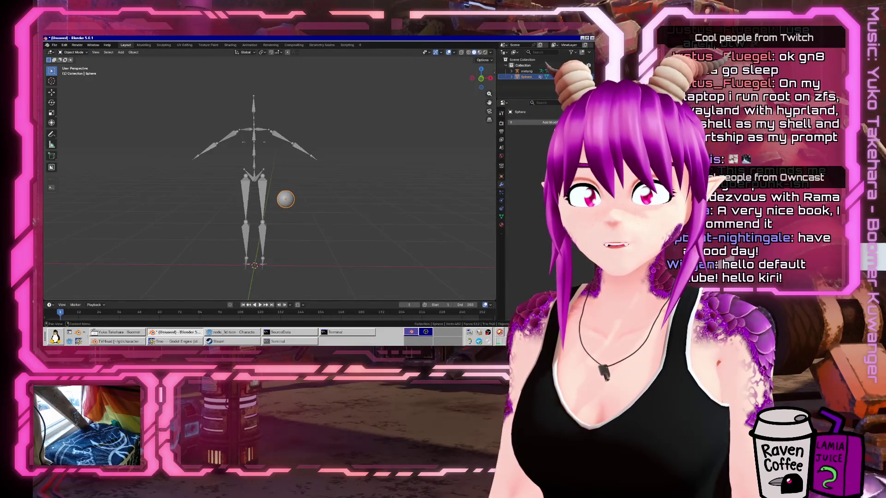
pyautogui.click(530, 124)
pyautogui.moveTo(530, 125)
pyautogui.click(468, 119)
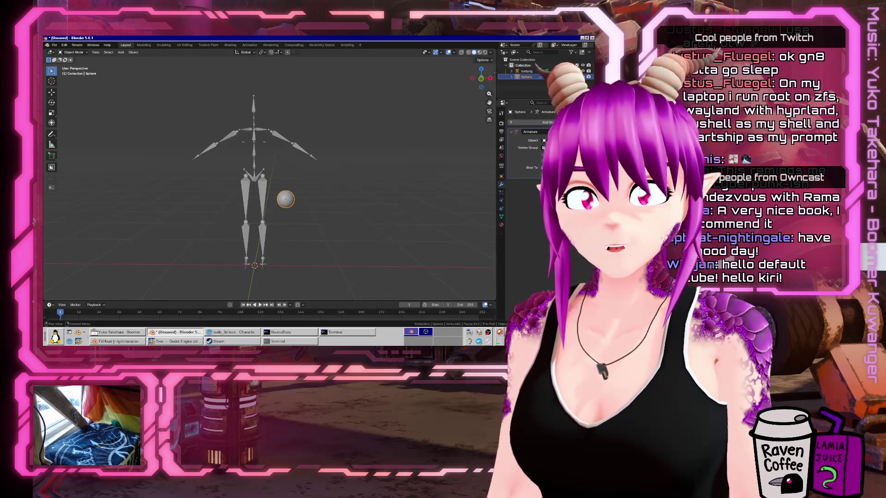
# Check the rig in pose mode and the sphere's vertex groups, then save the file with Ctrl+S.
pyautogui.click(263, 200)
pyautogui.hotkey('ctrl', 'Tab')
pyautogui.hotkey('ctrl', 'Tab')
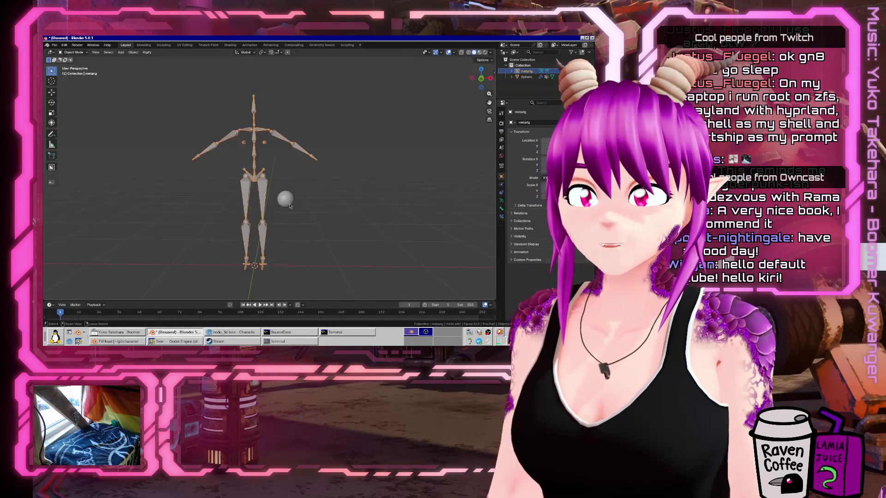
pyautogui.click(283, 199)
pyautogui.press('Tab')
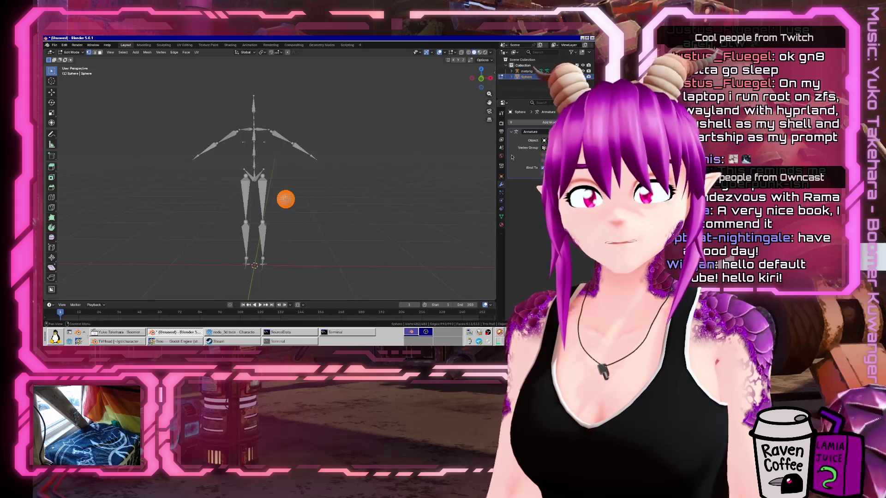
pyautogui.click(500, 215)
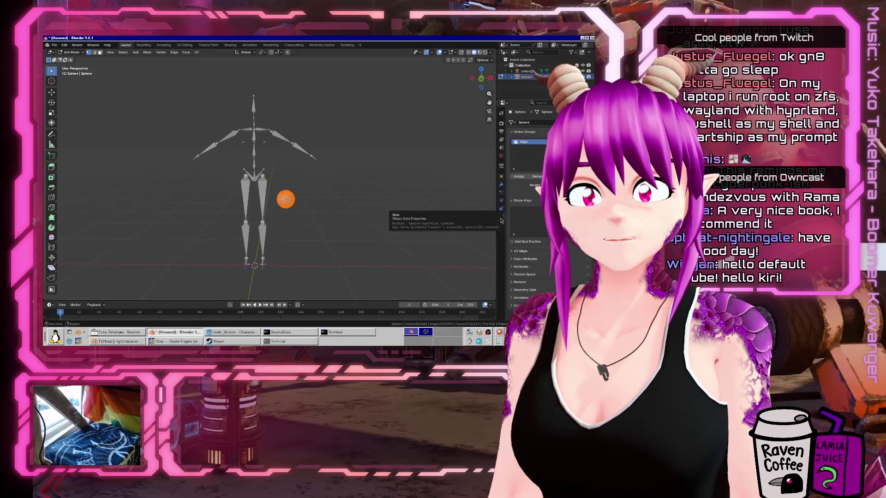
pyautogui.scroll(4, 258, 172)
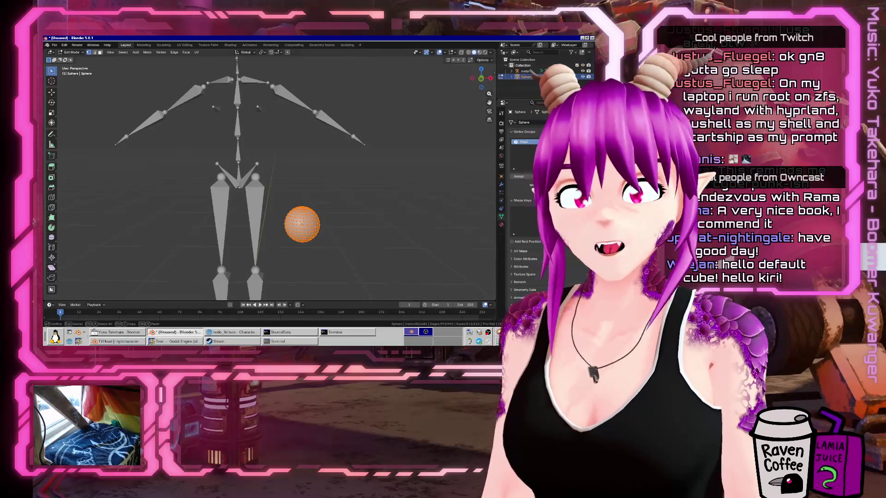
pyautogui.hotkey('ctrl', 's')
pyautogui.write('BaseSkel.blend')
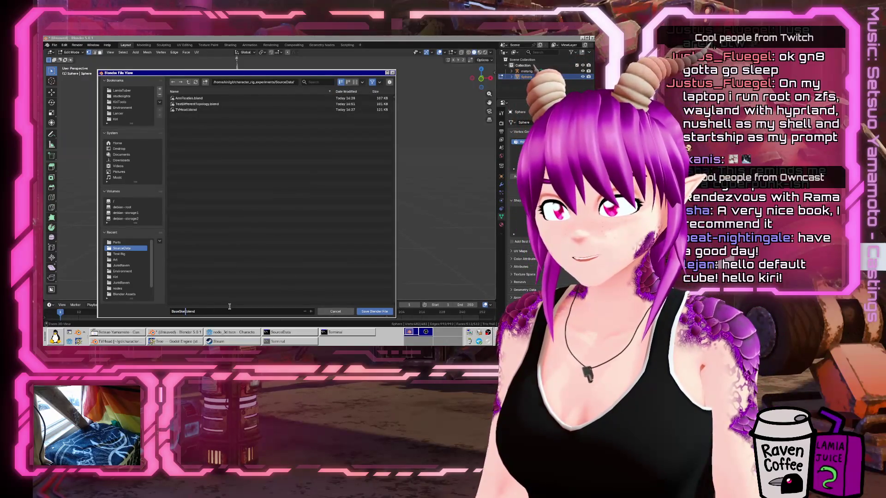
# Save the Blender scene as BaseSkel.blend and return the rig to Object Mode.
pyautogui.press('Return')
pyautogui.scroll(-4, 266, 201)
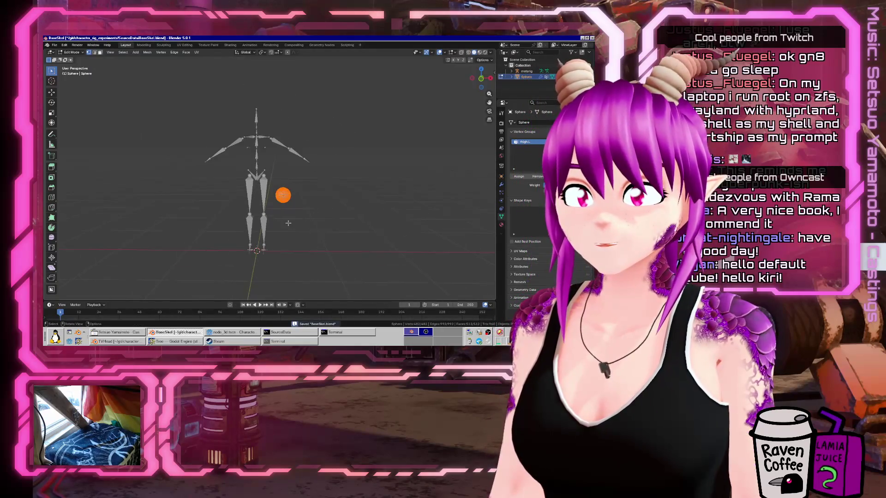
pyautogui.press('Tab')
pyautogui.click(267, 201)
# Test-rotate the left thigh bone in Pose Mode, cancel it, and save again.
pyautogui.hotkey('ctrl', 'Tab')
pyautogui.click(264, 198)
pyautogui.press('r')
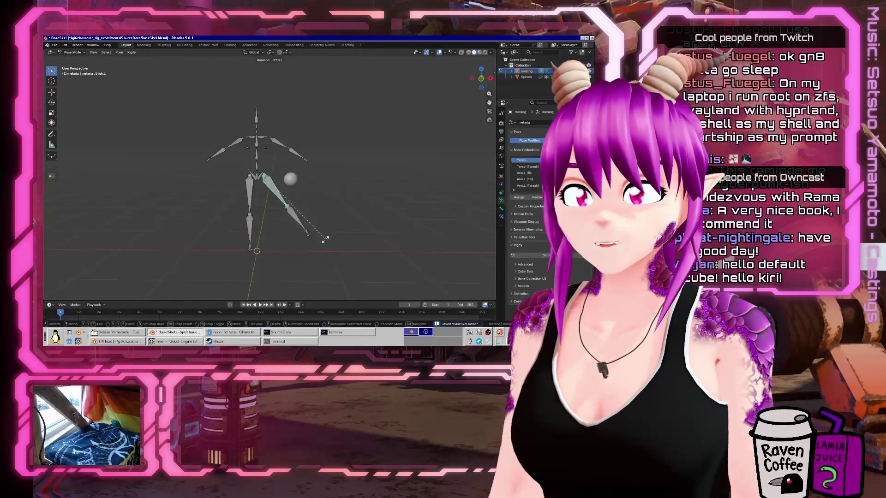
pyautogui.press('Escape')
pyautogui.hotkey('ctrl', 'Tab')
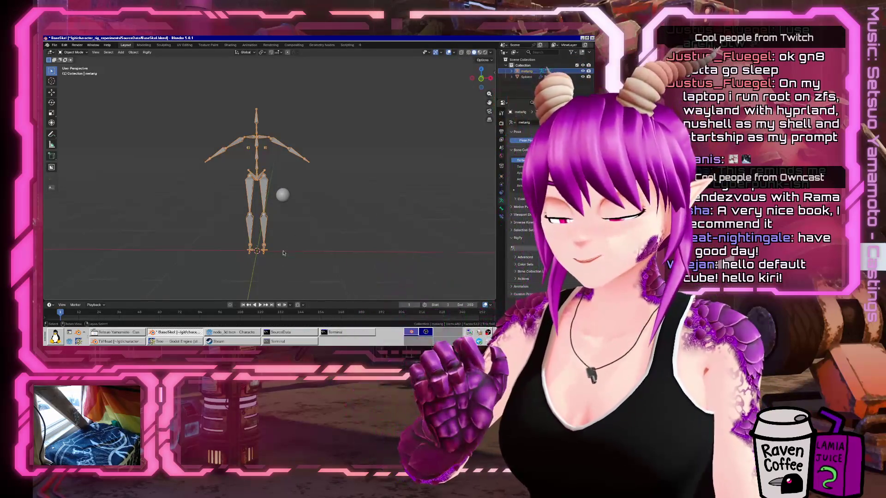
pyautogui.hotkey('ctrl', 's')
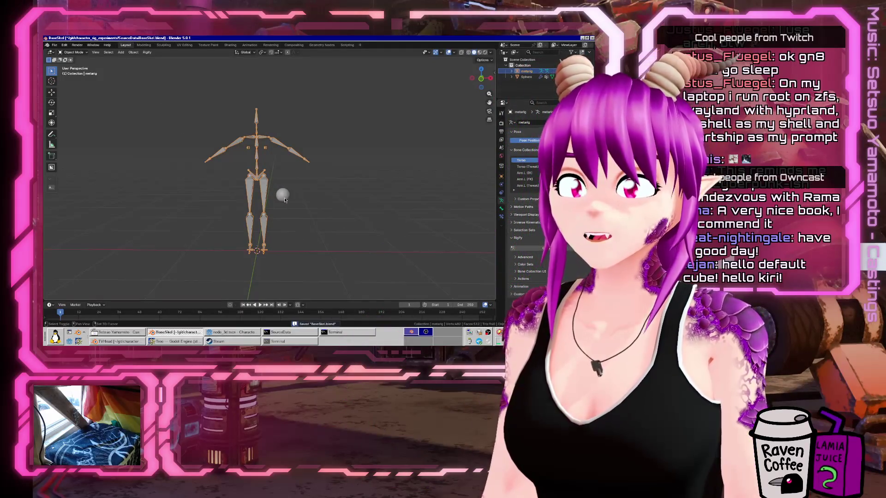
# Start a glTF 2.0 export of the scene, backing out of an accidental VRML2 export.
pyautogui.click(284, 199)
pyautogui.click(54, 45)
pyautogui.moveTo(64, 133)
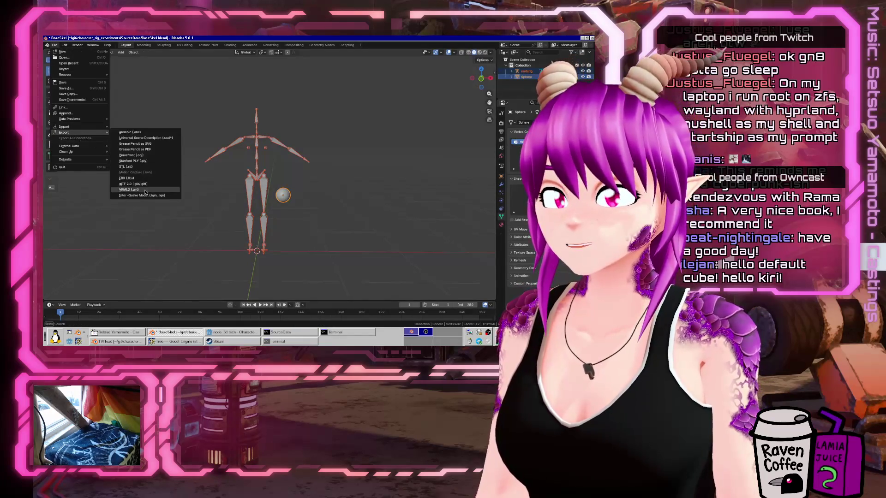
pyautogui.click(145, 190)
pyautogui.click(337, 319)
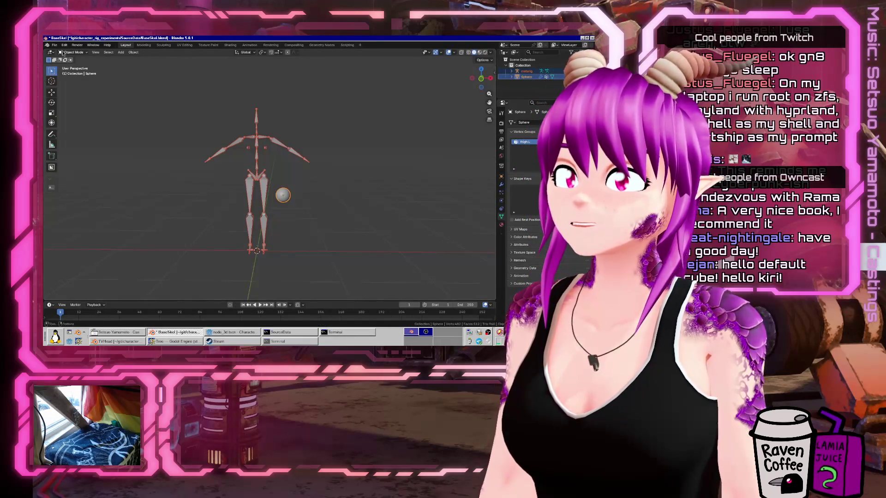
pyautogui.click(54, 45)
pyautogui.moveTo(64, 133)
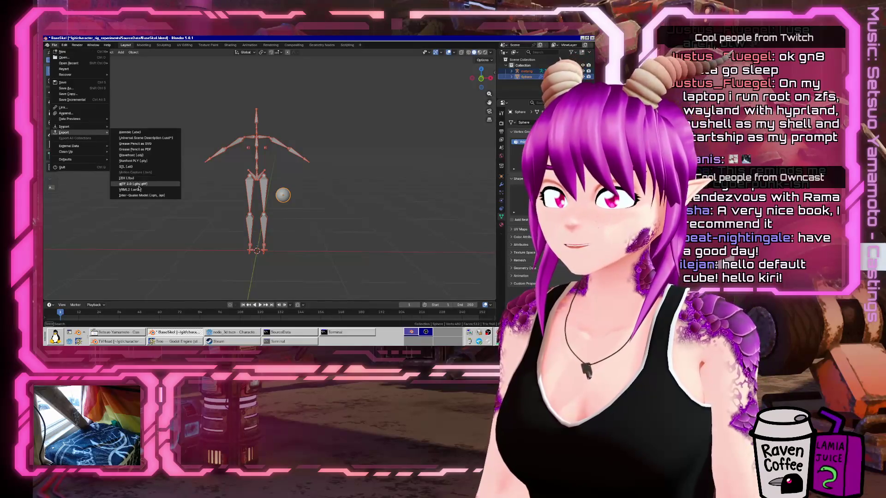
pyautogui.click(138, 184)
# Export the scene as BaseSkel.glb into the CharacterEditor/Skeletons folder, then return to Godot.
pyautogui.click(190, 91)
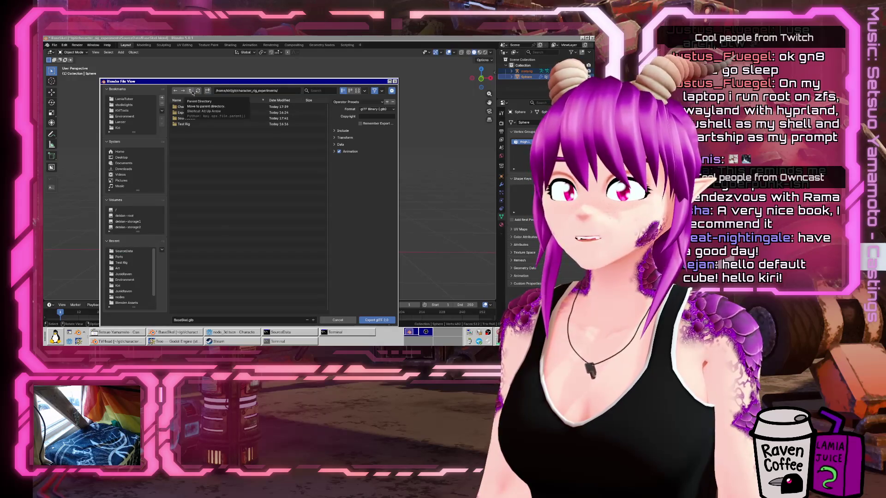
pyautogui.click(190, 124)
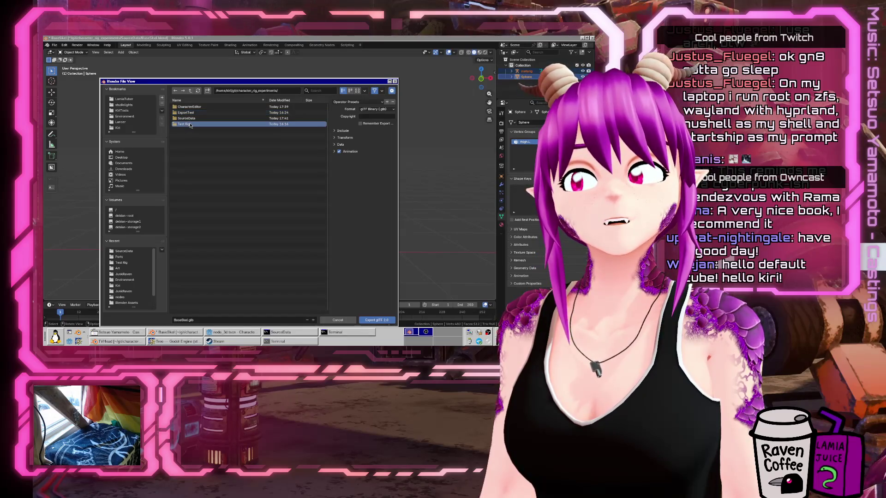
pyautogui.doubleClick(187, 106)
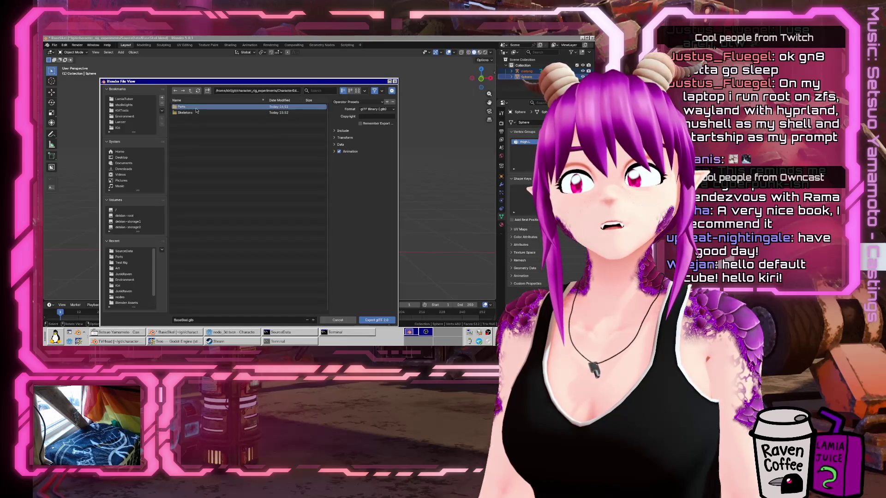
pyautogui.doubleClick(194, 112)
pyautogui.click(190, 90)
pyautogui.doubleClick(191, 118)
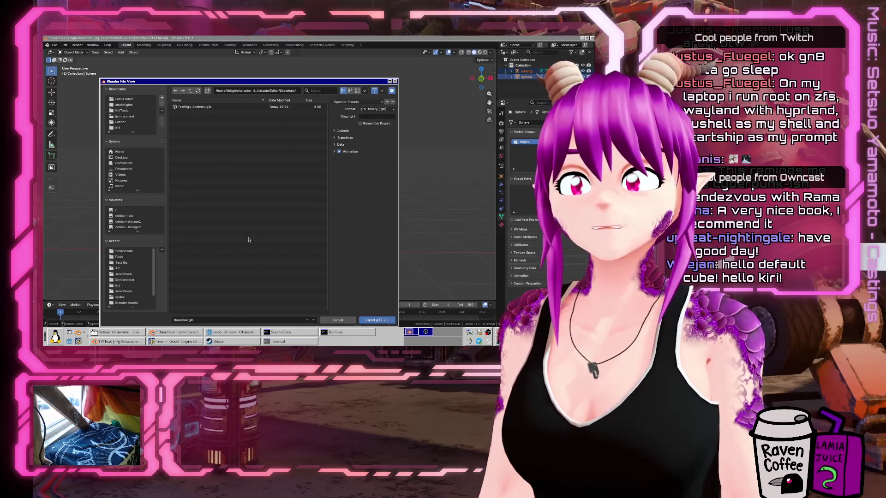
pyautogui.click(206, 319)
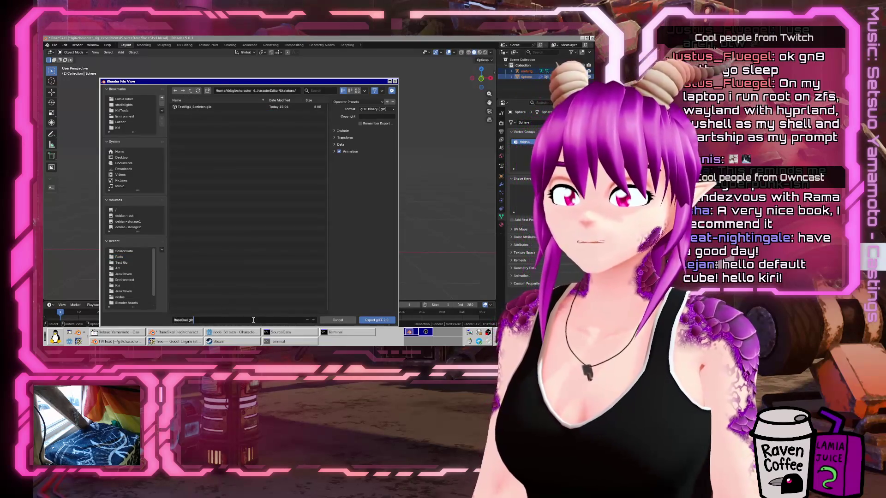
pyautogui.click(376, 321)
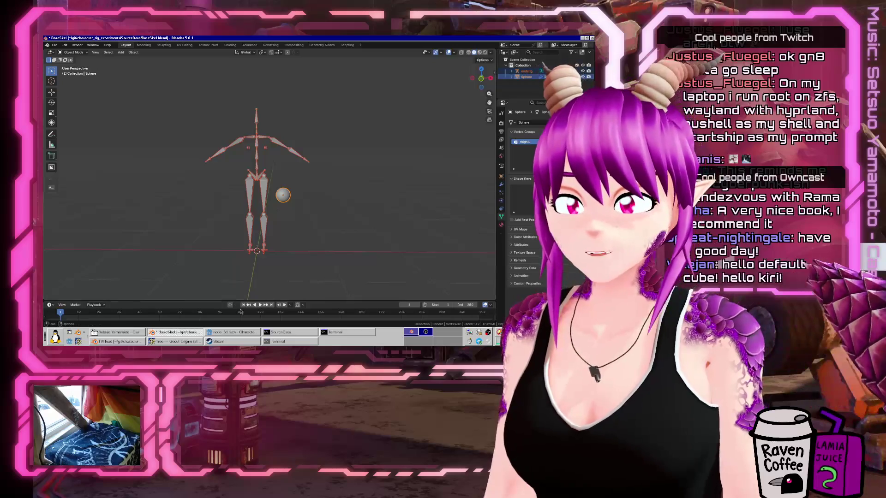
pyautogui.click(237, 334)
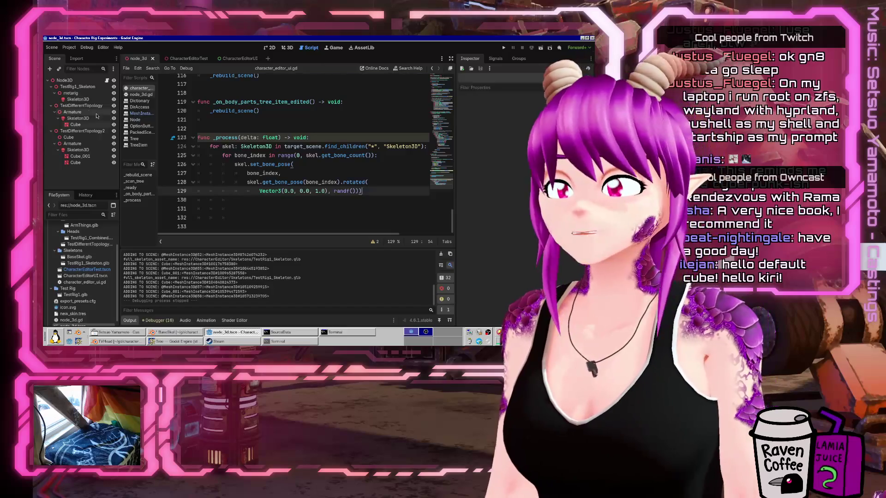
# In the CharacterEditorUI scene, connect SkeletonSelector's item_selected to a new _on_skeleton_selector_item_selected handler.
pyautogui.doubleClick(79, 269)
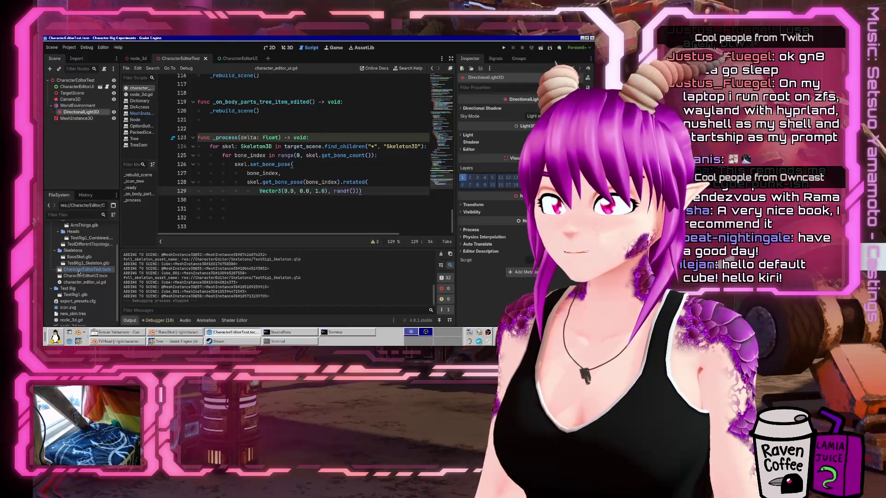
pyautogui.click(78, 87)
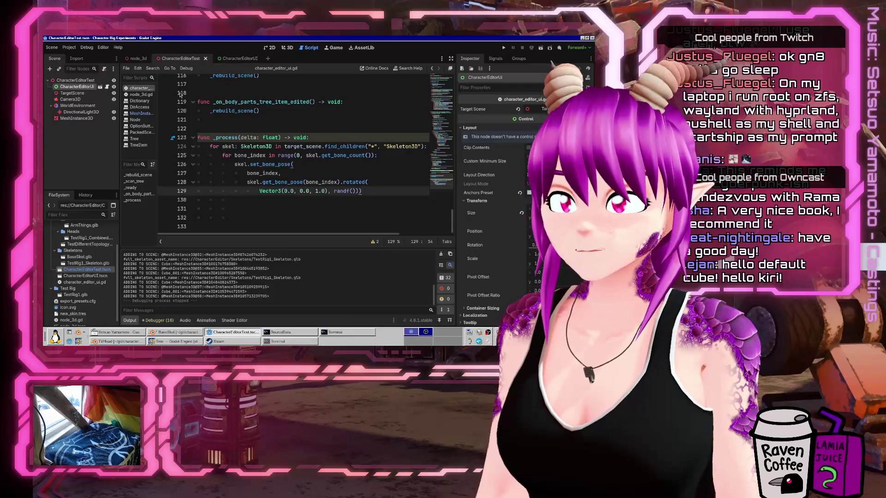
pyautogui.click(234, 59)
pyautogui.click(270, 48)
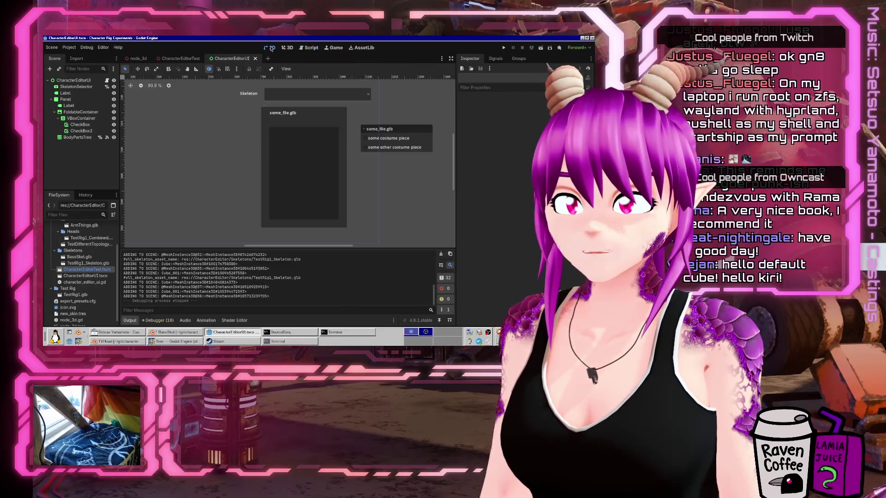
pyautogui.click(332, 95)
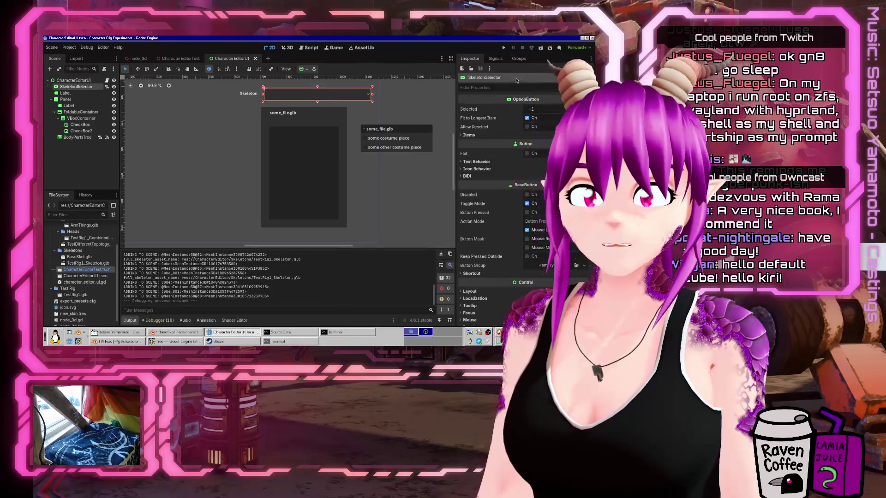
pyautogui.click(503, 60)
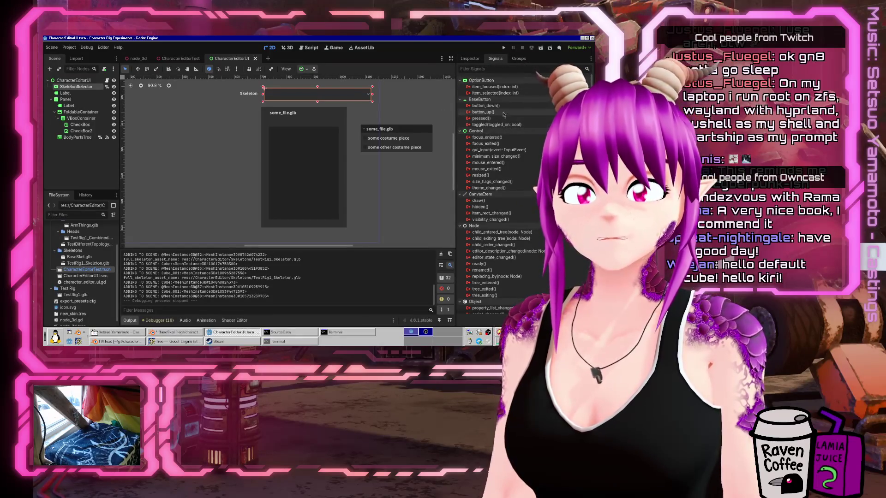
pyautogui.doubleClick(489, 92)
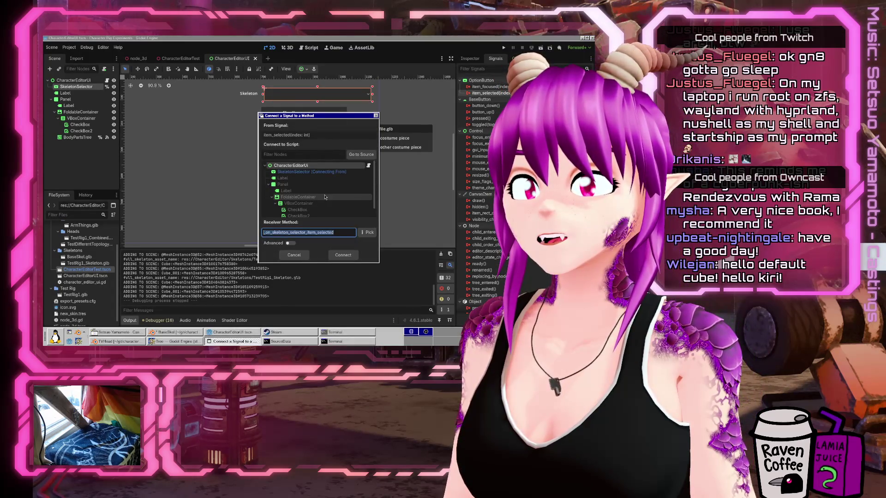
pyautogui.click(343, 255)
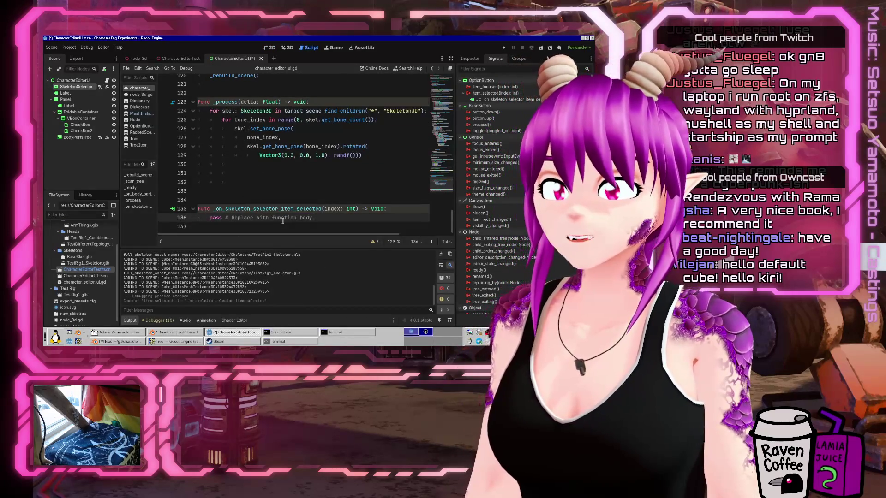
# Make the skeleton selector handler call _rebuild_scene(), paste in the handler function, and save.
pyautogui.hotkey('shift', 'Home')
pyautogui.write('_reb')
pyautogui.press('Return')
pyautogui.press('Up')
pyautogui.press('Up')
pyautogui.press('Up')
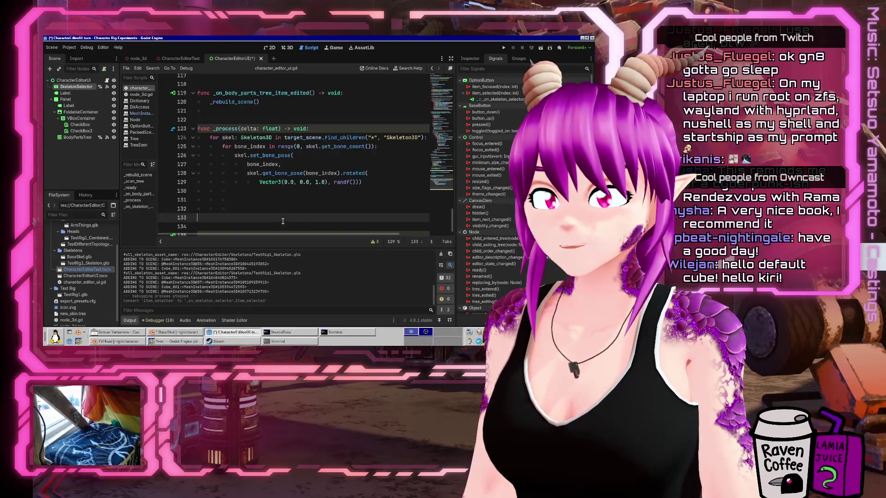
pyautogui.write('func _on_skeleton_selector_item_selected(index: int) -> void: \t_rebuild_scene()')
pyautogui.hotkey('ctrl', 's')
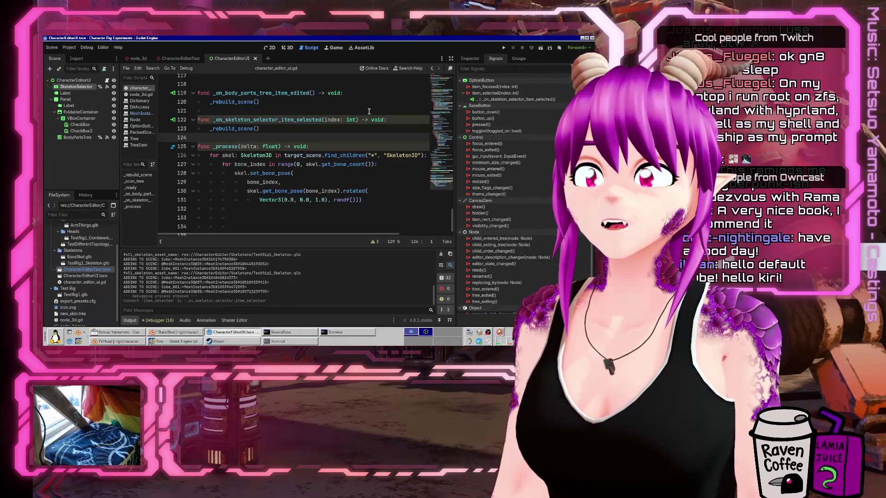
# Run the game and switch the skeleton to TestRig1_Skeleton.glb and back to BaseSkel.glb.
pyautogui.click(504, 48)
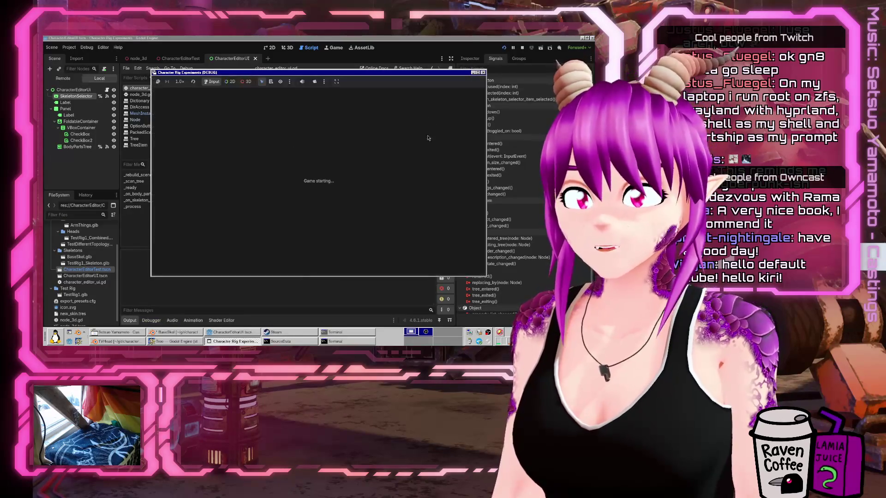
pyautogui.click(405, 113)
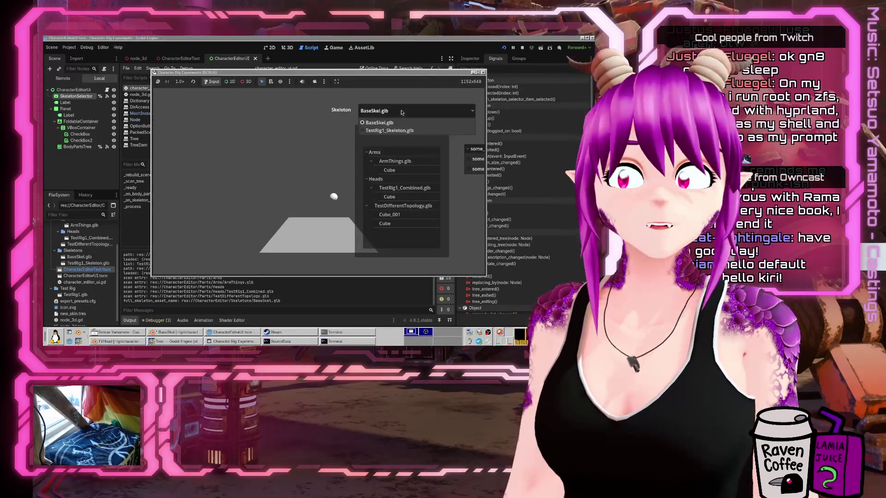
pyautogui.click(397, 130)
pyautogui.click(404, 113)
pyautogui.click(399, 122)
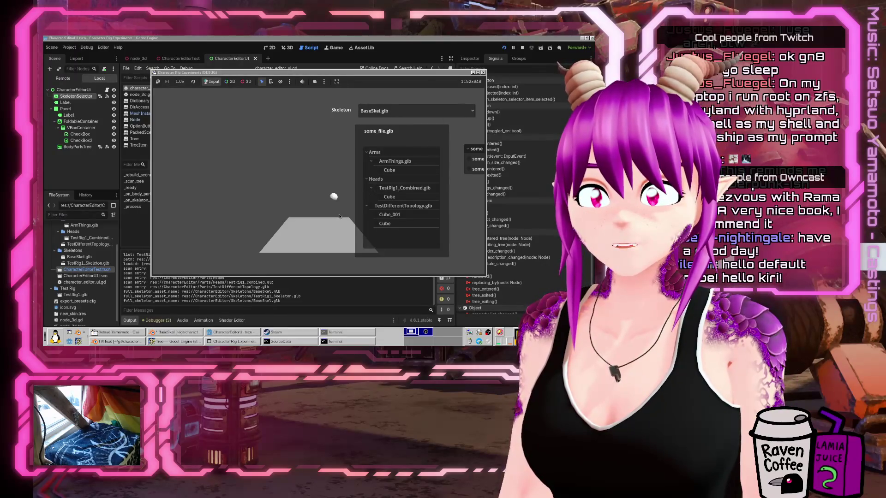
pyautogui.press('F8')
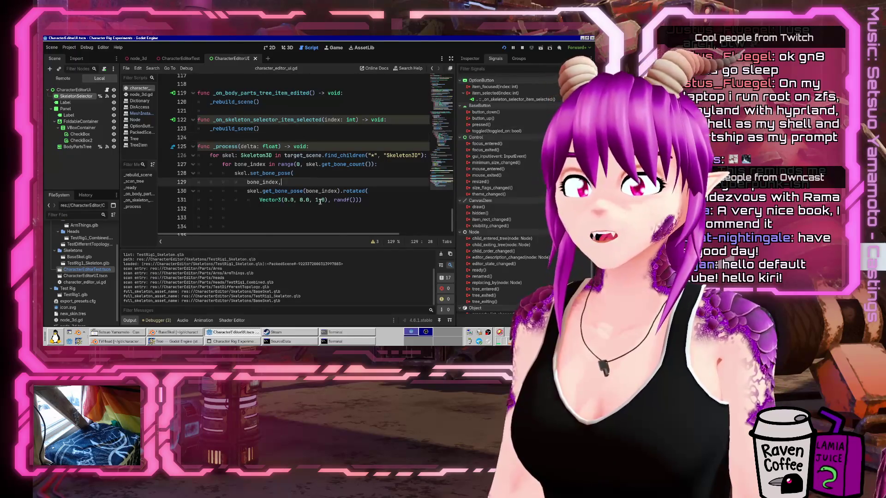
# Change line 131's rotation angle to randf() * 100.0 and test with the ArmThings Cube part.
pyautogui.click(343, 201)
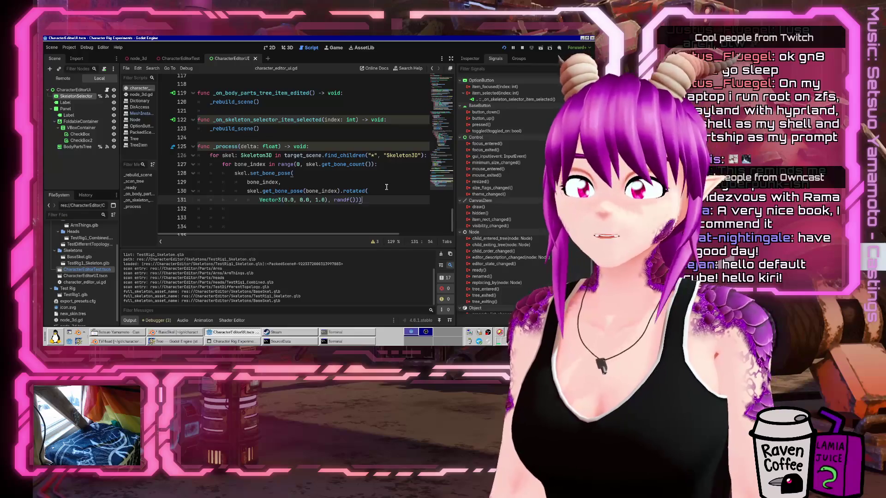
pyautogui.write('(')
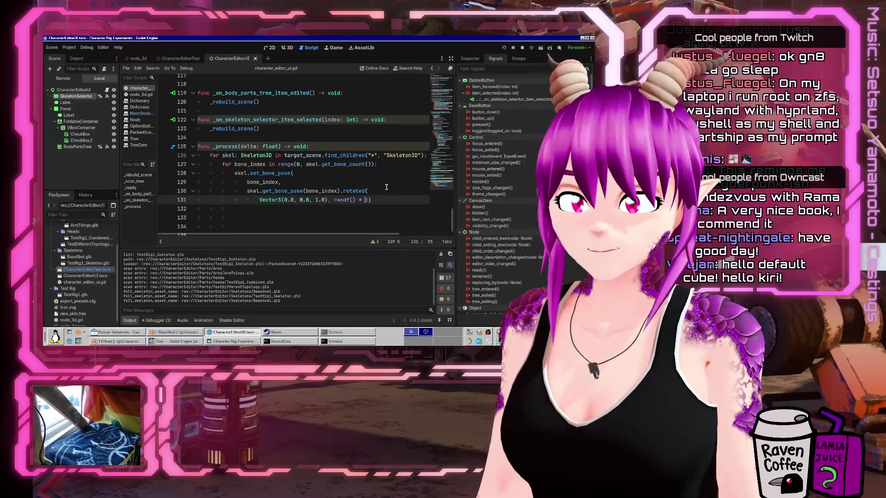
pyautogui.write('.0')
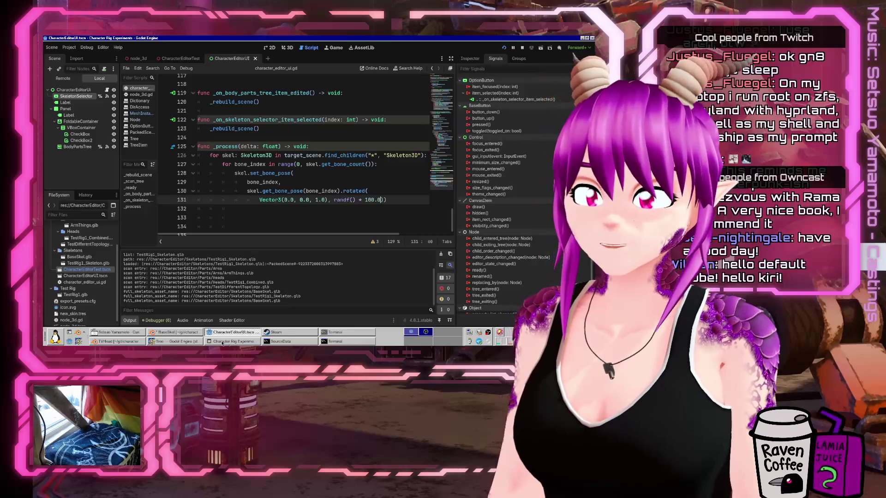
pyautogui.click(235, 342)
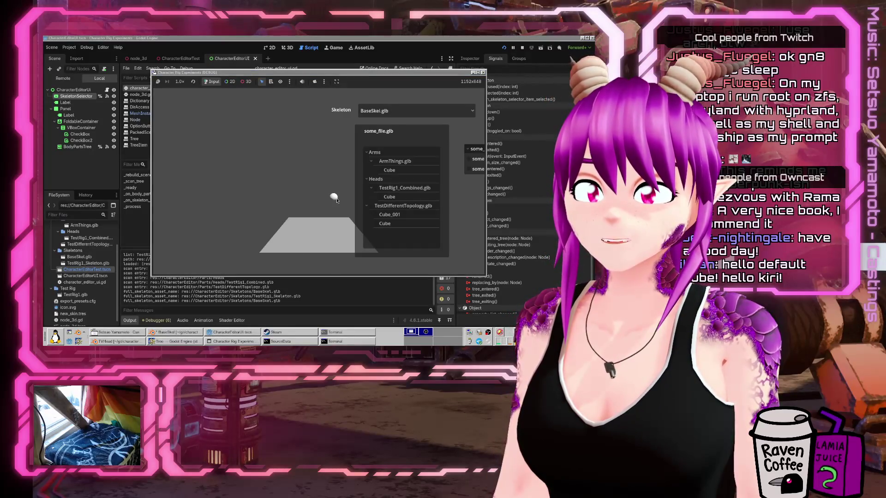
pyautogui.click(380, 170)
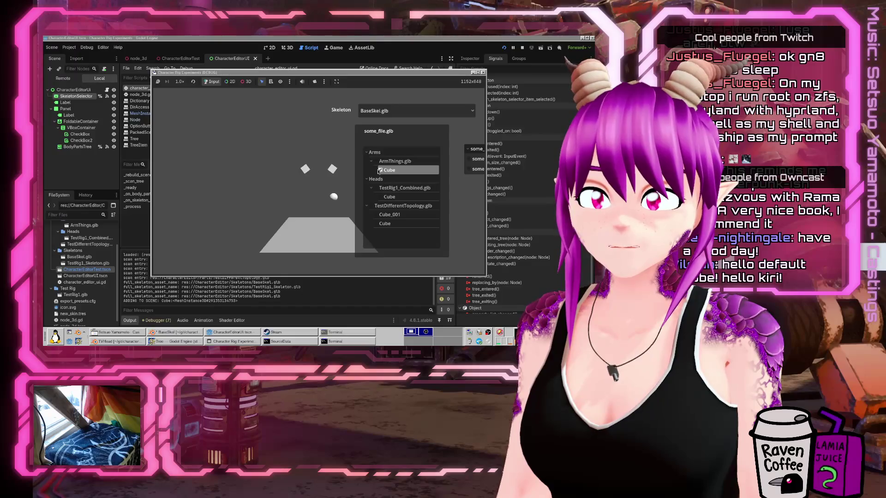
pyautogui.click(297, 286)
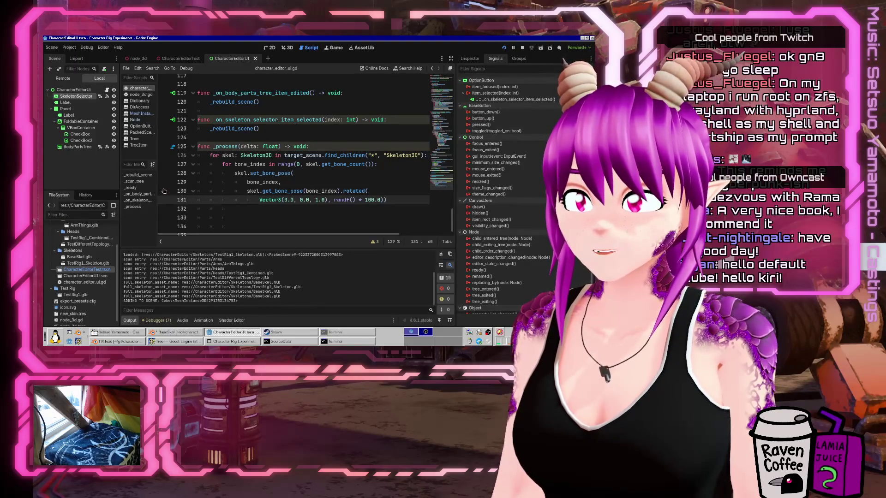
# Set a breakpoint on line 126 and resume the paused game.
pyautogui.click(164, 157)
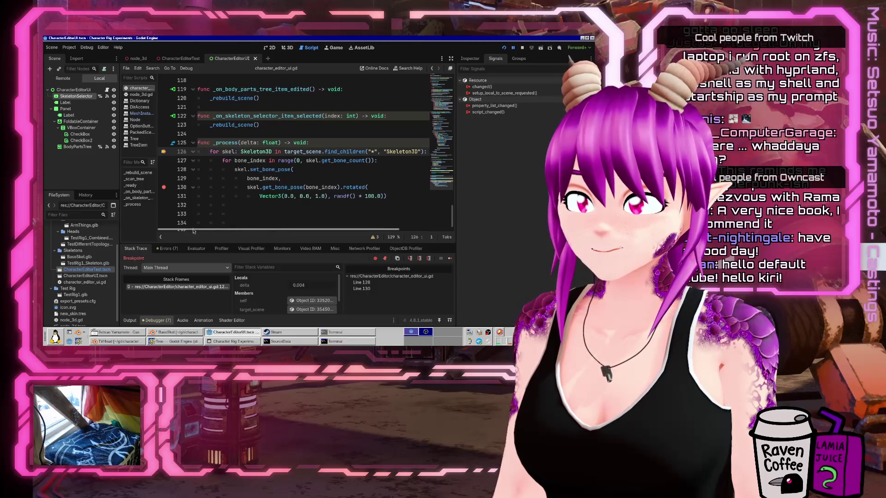
pyautogui.click(451, 259)
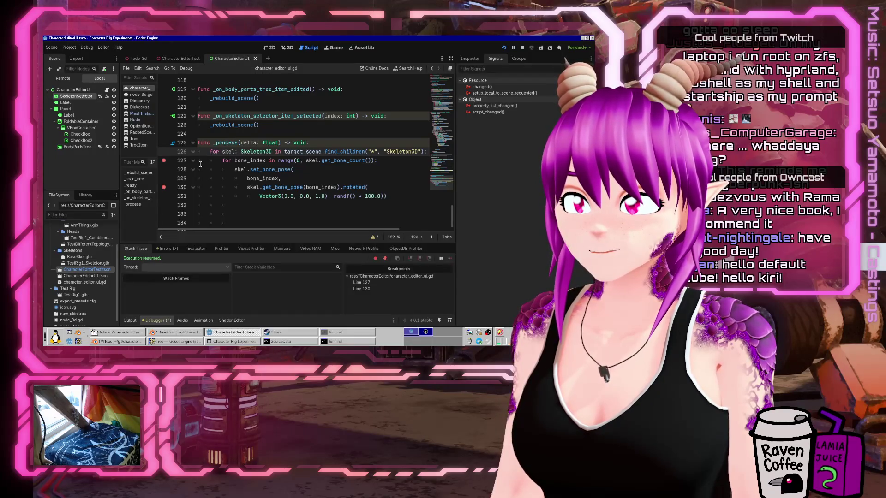
pyautogui.scroll(1, 323, 175)
# Add a print("dfjkvndfsjkvndfjkvndfkjvndsfjvndfs") debug line below line 126 and show the Output log.
pyautogui.click(366, 179)
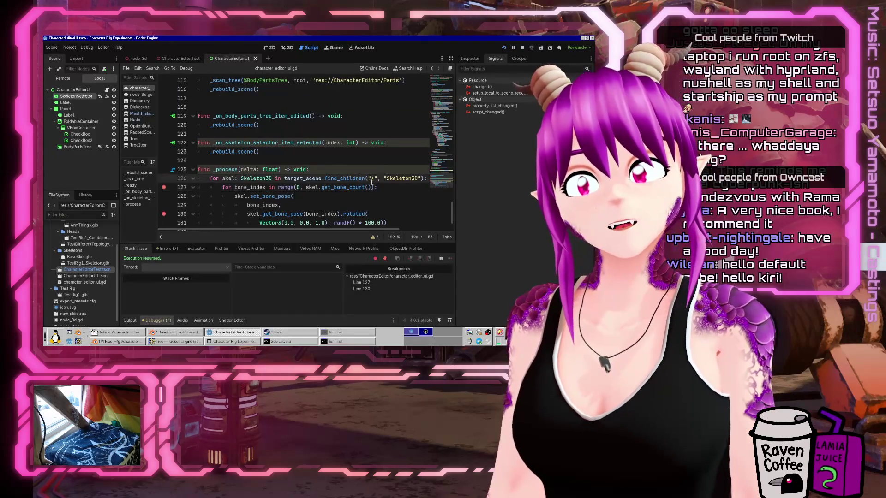
pyautogui.doubleClick(304, 178)
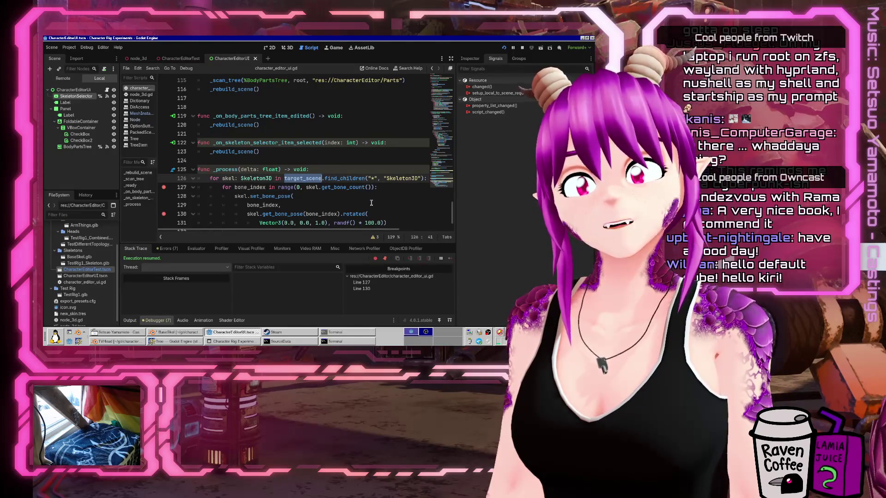
pyautogui.doubleClick(394, 178)
pyautogui.press('End')
pyautogui.press('Return')
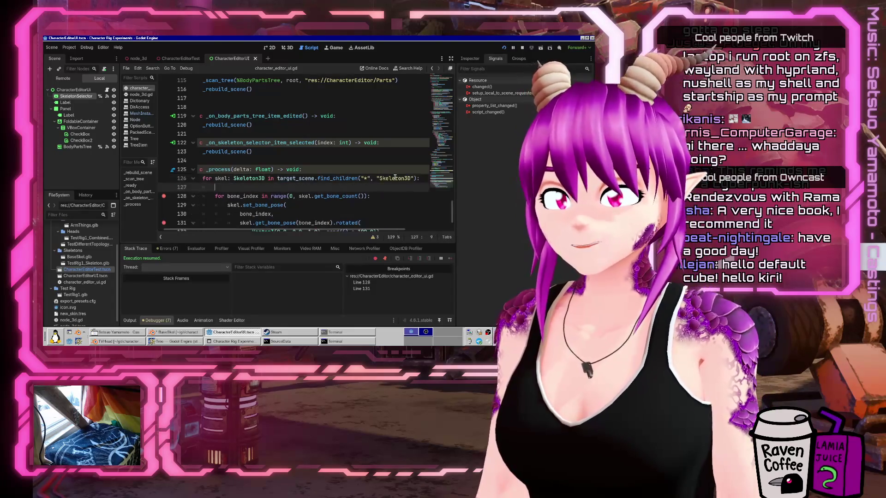
pyautogui.write('print("dfjkvndfsjkvndfjkvndfkjvndsfjvndfs")')
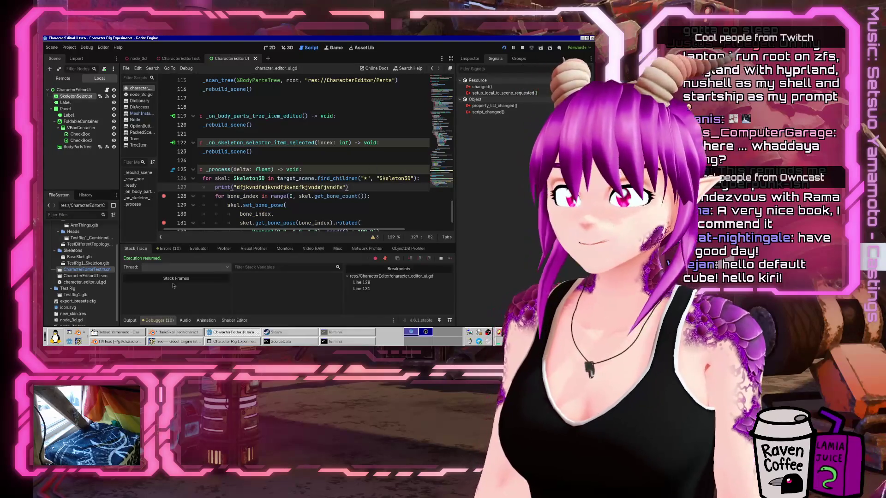
pyautogui.click(132, 322)
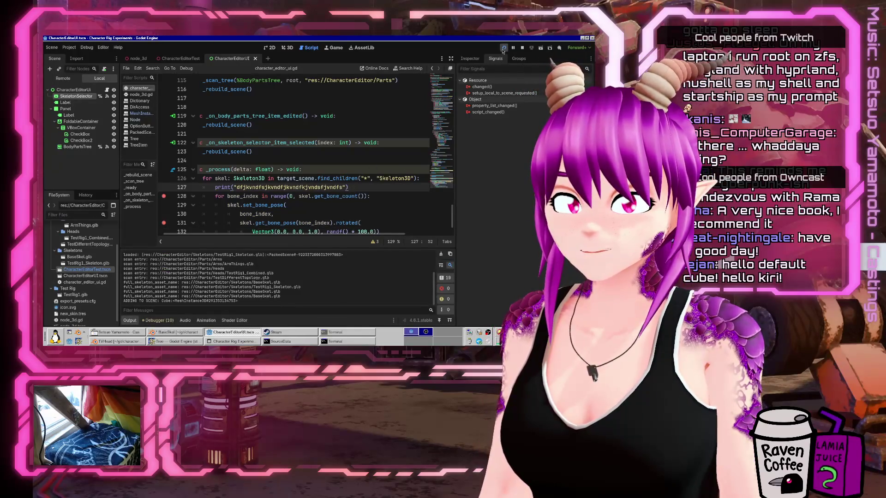
# Rerun the game, glance at the BaseSkel scene in Blender, then return to the script's bone loop.
pyautogui.click(503, 49)
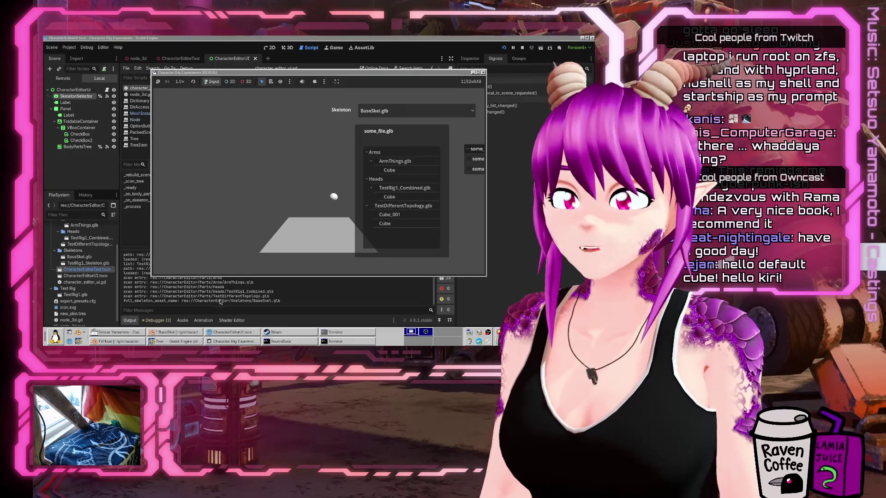
pyautogui.click(227, 301)
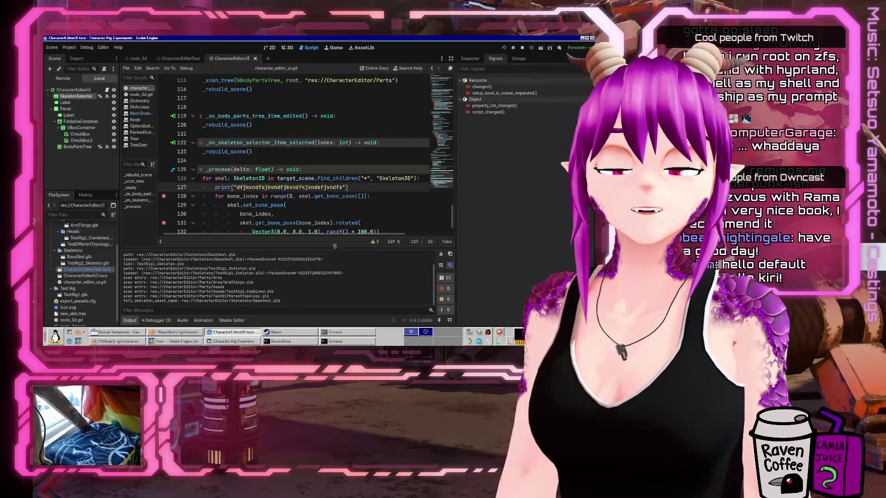
pyautogui.click(177, 333)
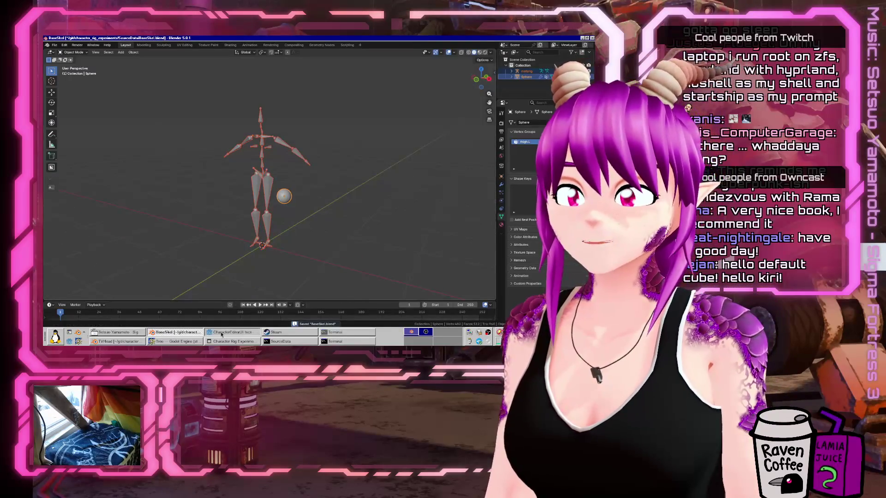
pyautogui.click(229, 332)
pyautogui.click(155, 333)
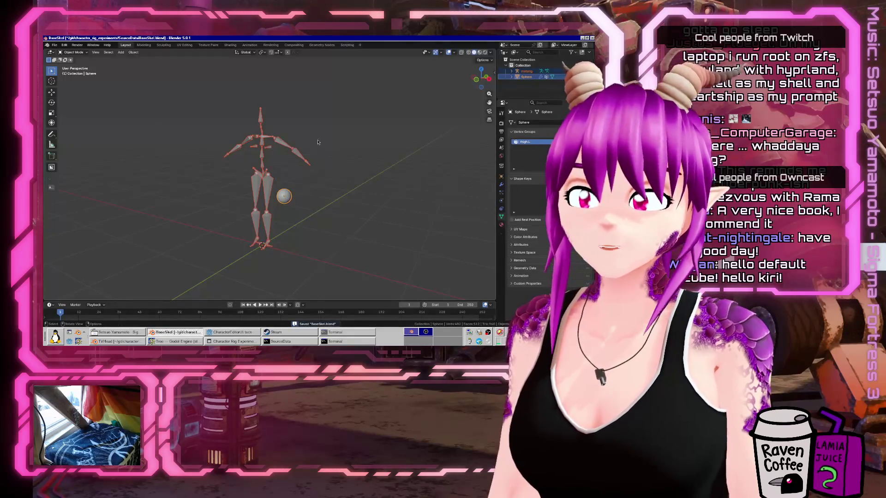
pyautogui.click(229, 332)
pyautogui.scroll(-2, 277, 162)
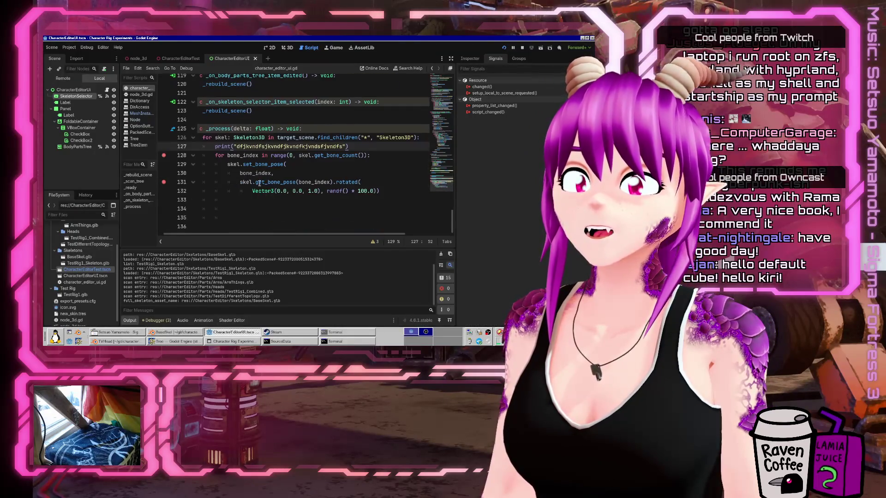
pyautogui.click(265, 155)
pyautogui.scroll(5, 277, 167)
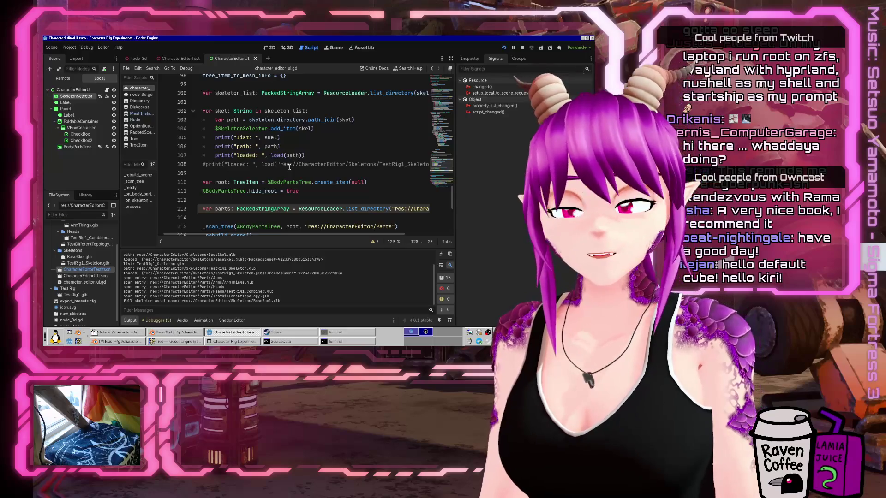
# Append 'Maybe?' to the top TODO comment, then view the running game's Remote scene tree.
pyautogui.hotkey('ctrl', 'Home')
pyautogui.press('Down')
pyautogui.press('Down')
pyautogui.write('#')
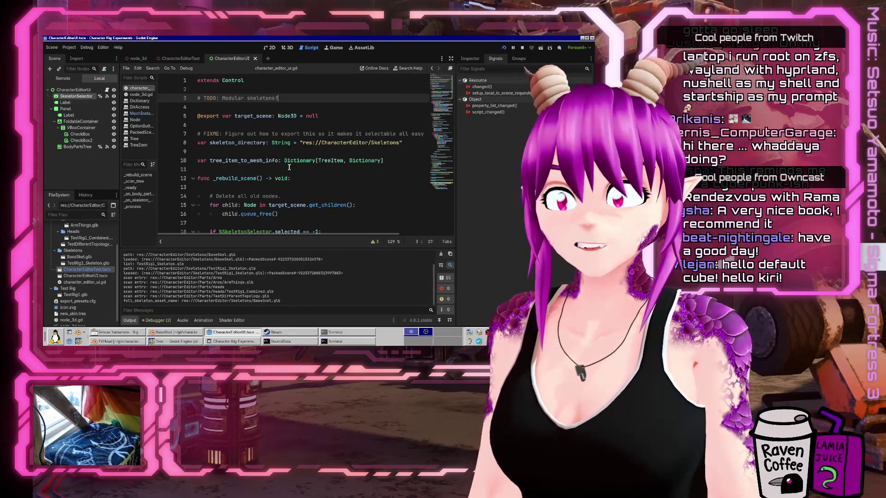
pyautogui.write(' Maybe?')
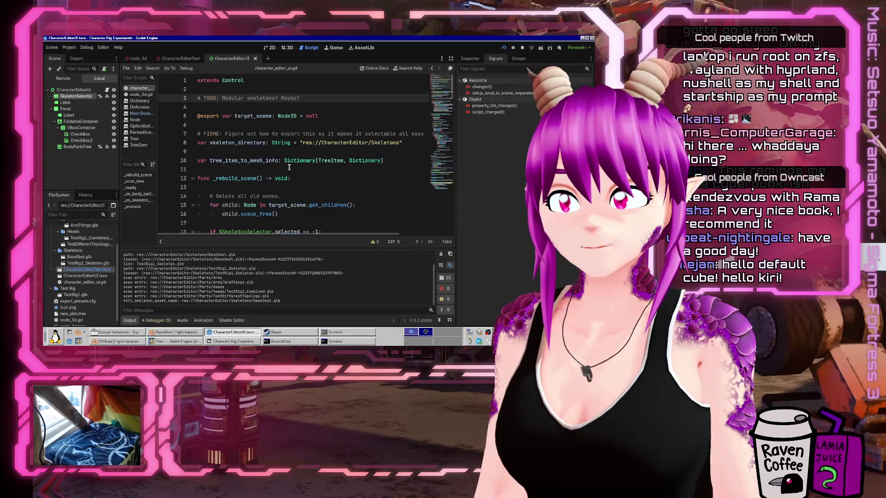
pyautogui.hotkey('ctrl', 'End')
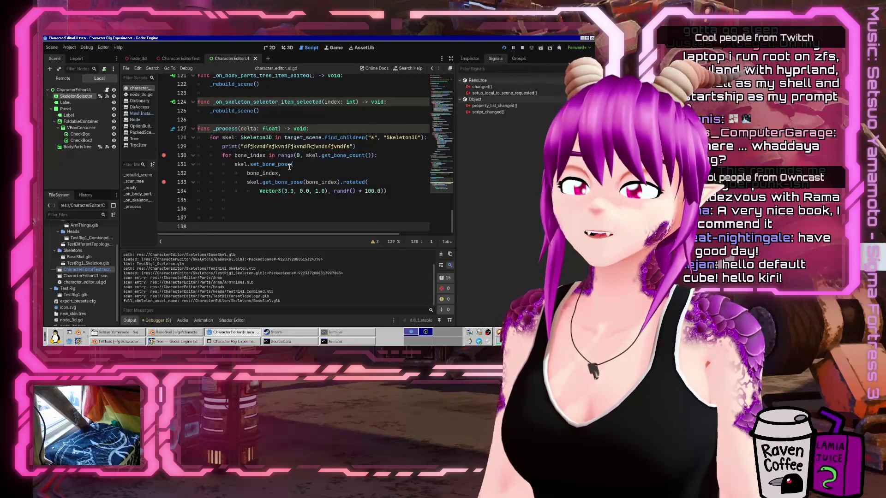
pyautogui.click(63, 78)
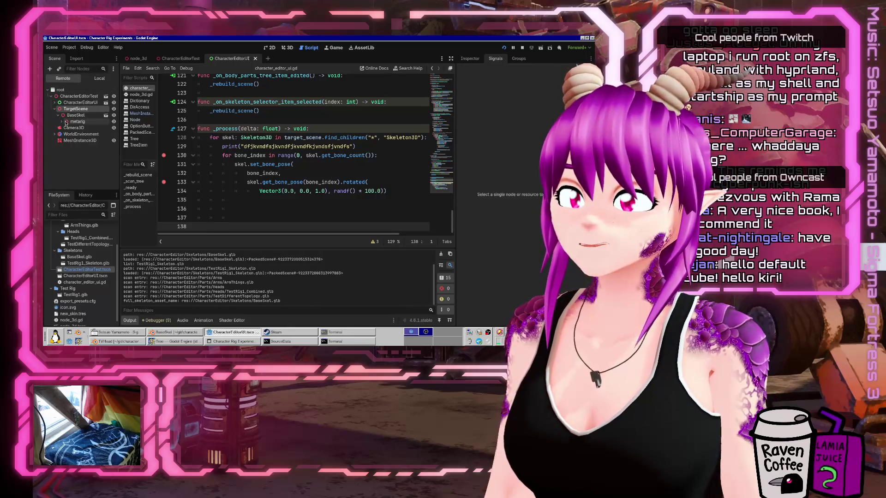
# Add true, false arguments to the find_children call on line 128, then run and resume past the breakpoint.
pyautogui.click(68, 127)
pyautogui.click(306, 137)
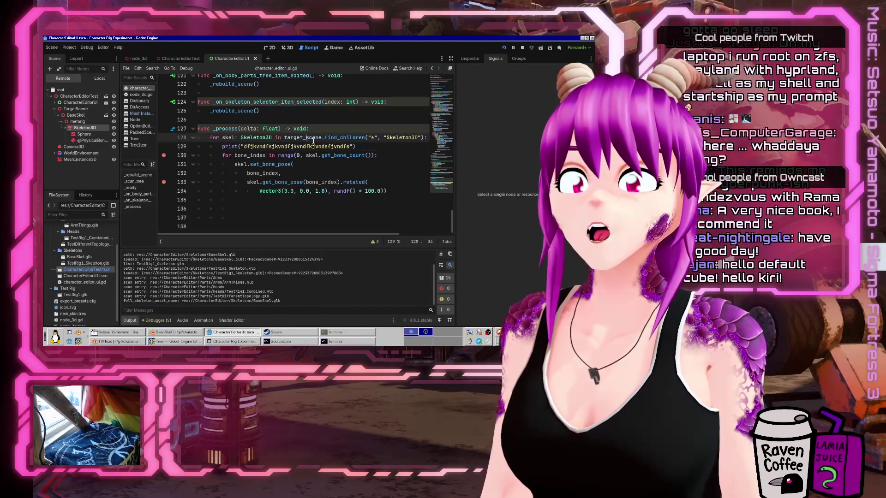
pyautogui.press('End')
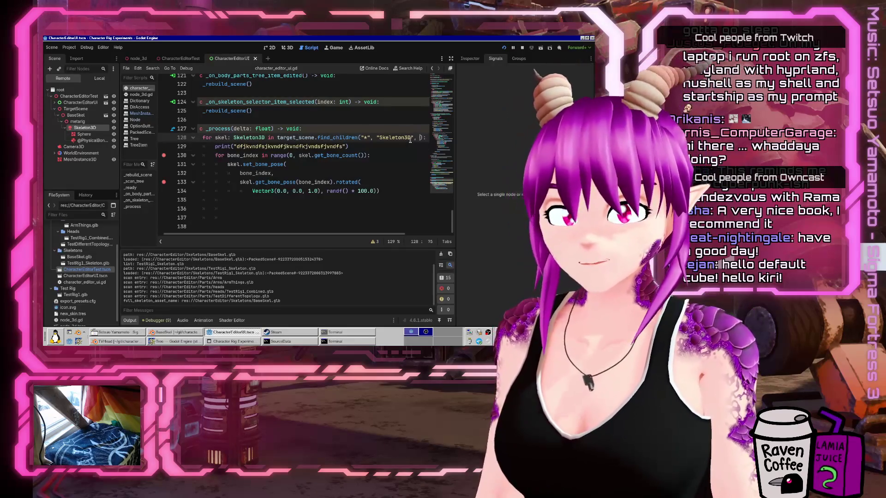
pyautogui.write('true, false')
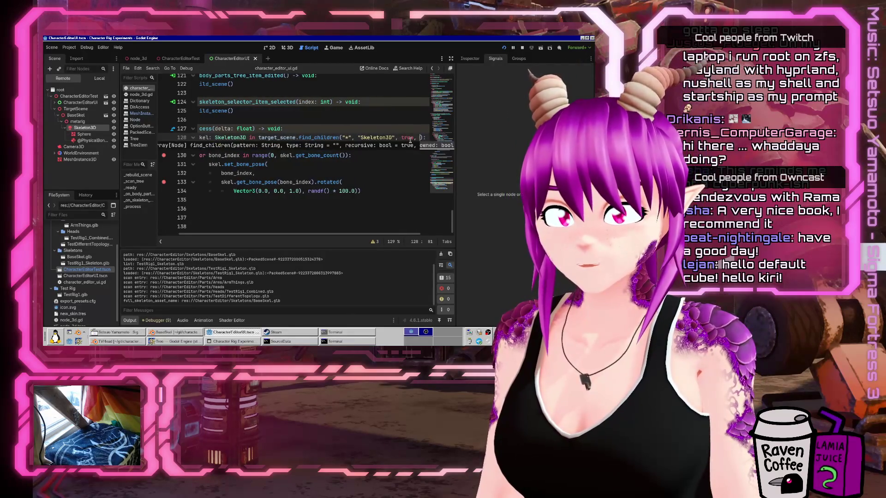
pyautogui.hotkey('ctrl', 's')
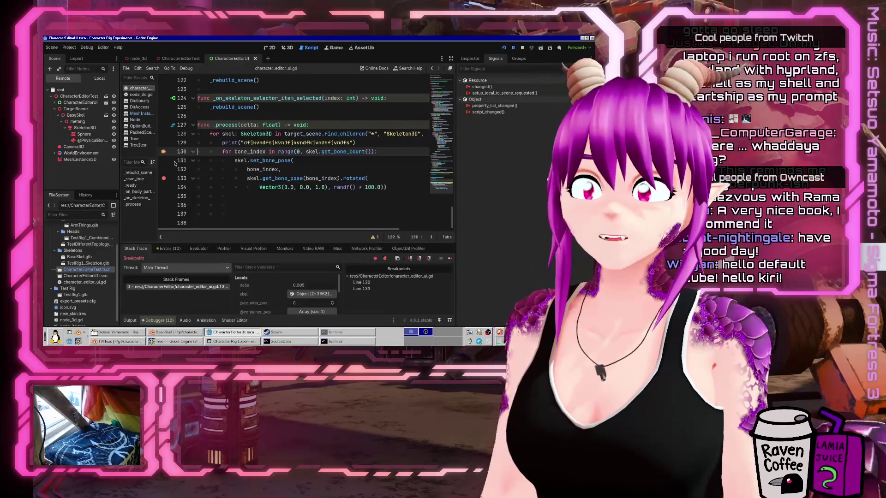
pyautogui.press('F12')
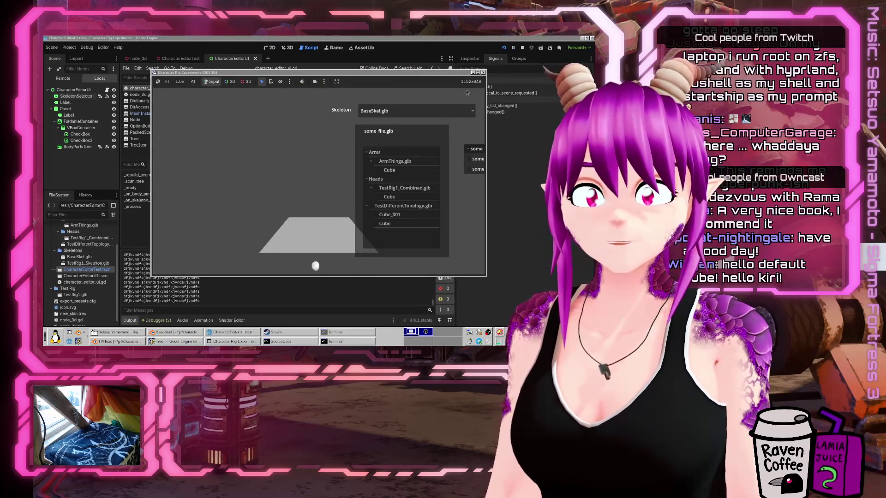
# Attach the ArmThings, head and TestDifferentTopology Cube parts in the running game, then stop it.
pyautogui.click(377, 162)
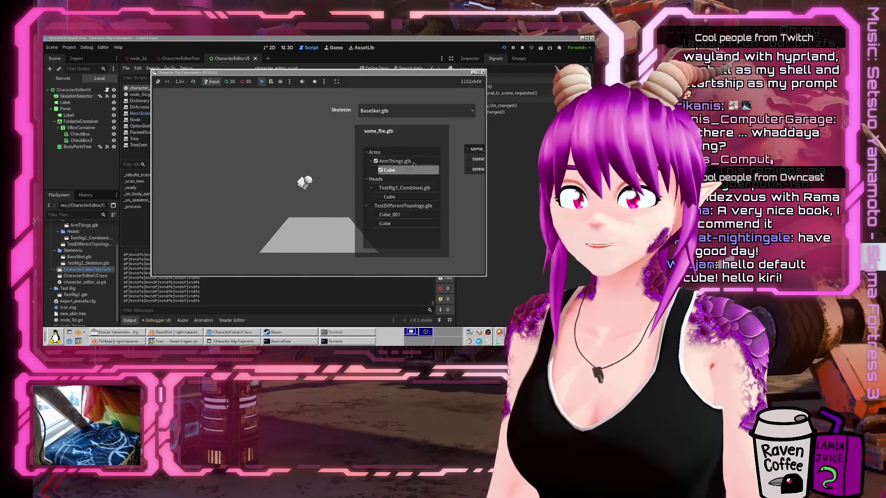
pyautogui.click(380, 169)
pyautogui.click(376, 188)
pyautogui.click(380, 196)
pyautogui.click(376, 215)
pyautogui.click(379, 224)
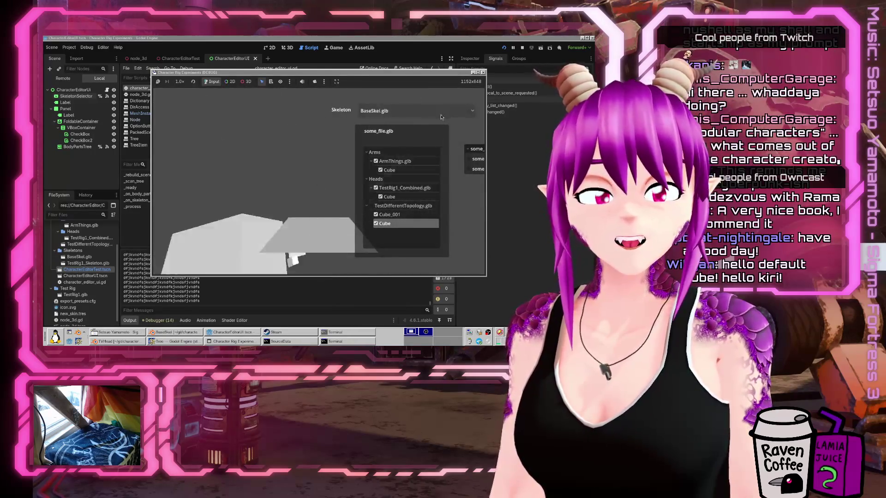
pyautogui.click(482, 73)
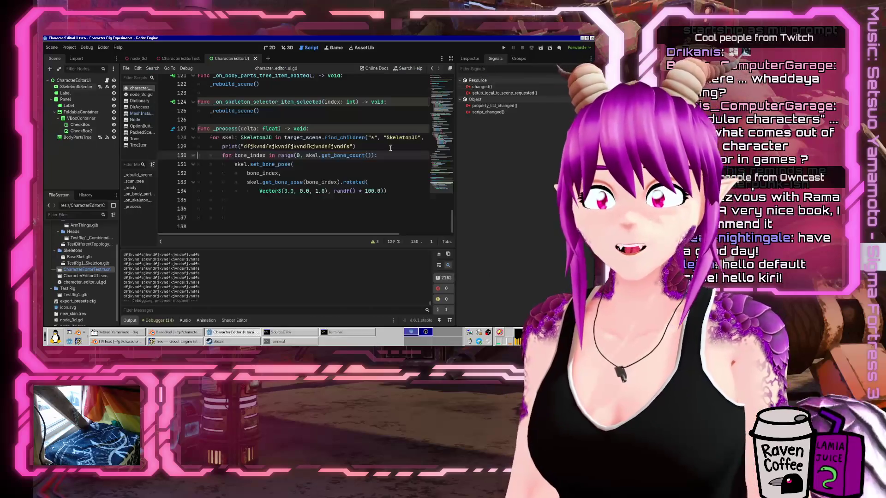
# Delete the * 100.0 multiplier after randf() on line 134.
pyautogui.press('Right')
pyautogui.press('Right')
pyautogui.press('Right')
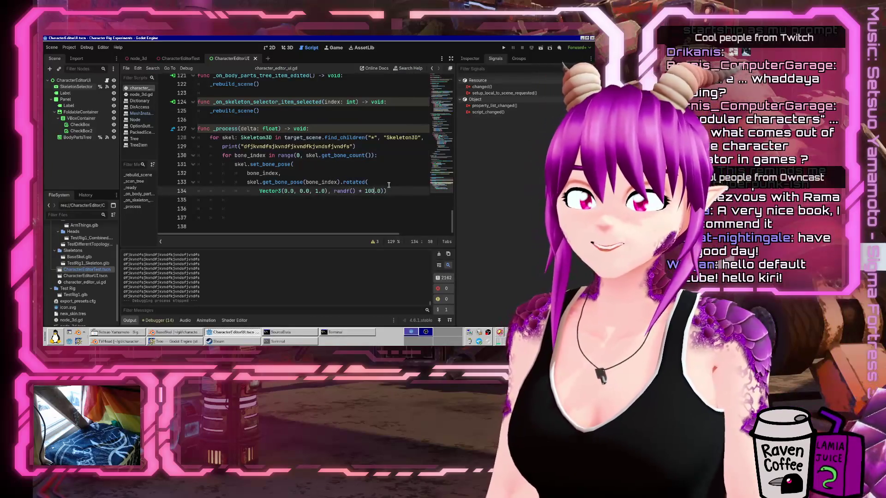
pyautogui.press('Delete')
pyautogui.press('Delete')
pyautogui.press('Delete')
pyautogui.press('BackSpace')
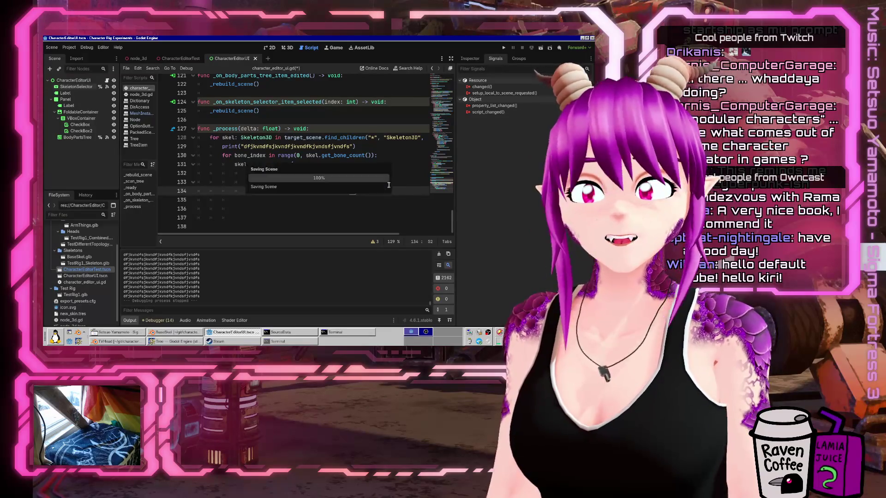
# Rerun the game, attach the arm, head and TestDifferentTopology meshes, then stop it.
pyautogui.click(503, 48)
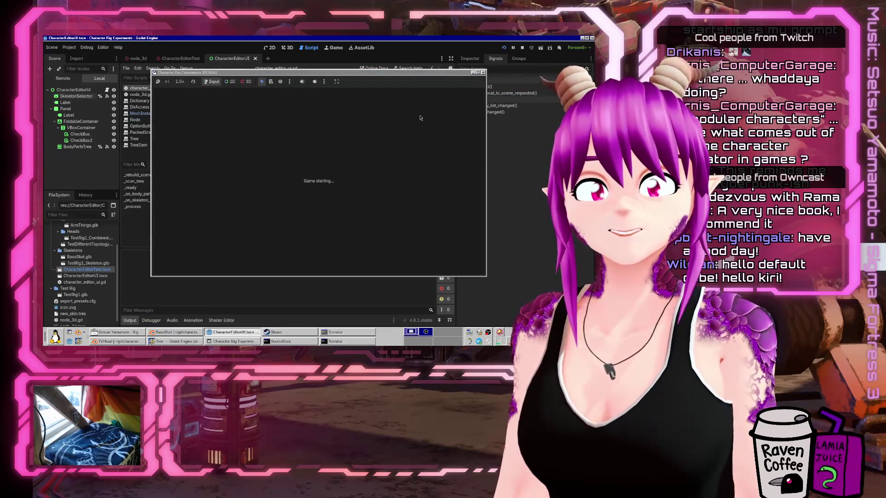
pyautogui.click(388, 196)
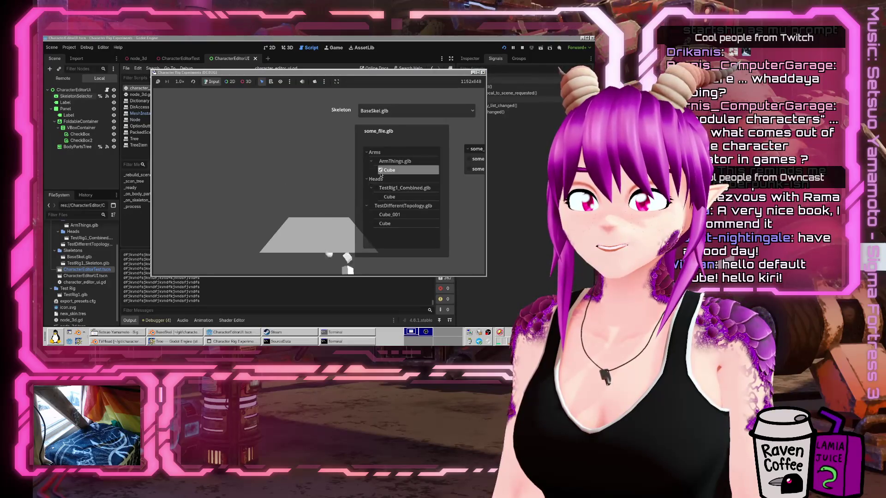
pyautogui.click(383, 214)
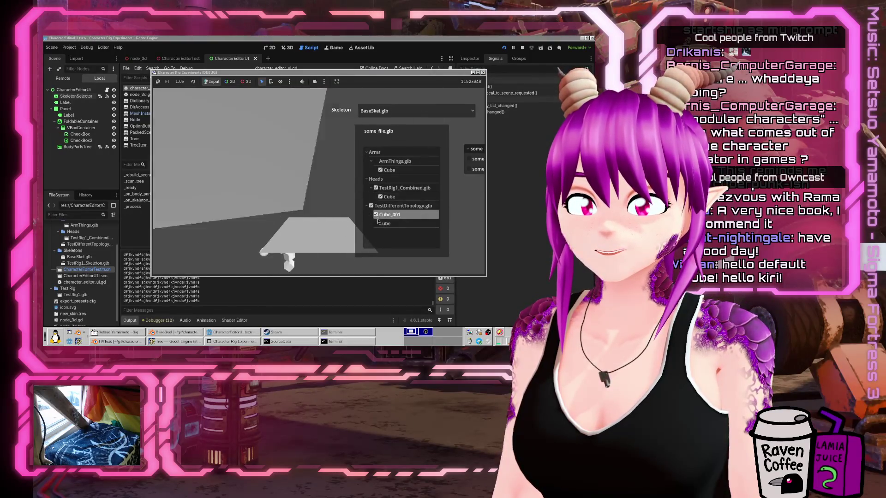
pyautogui.click(379, 225)
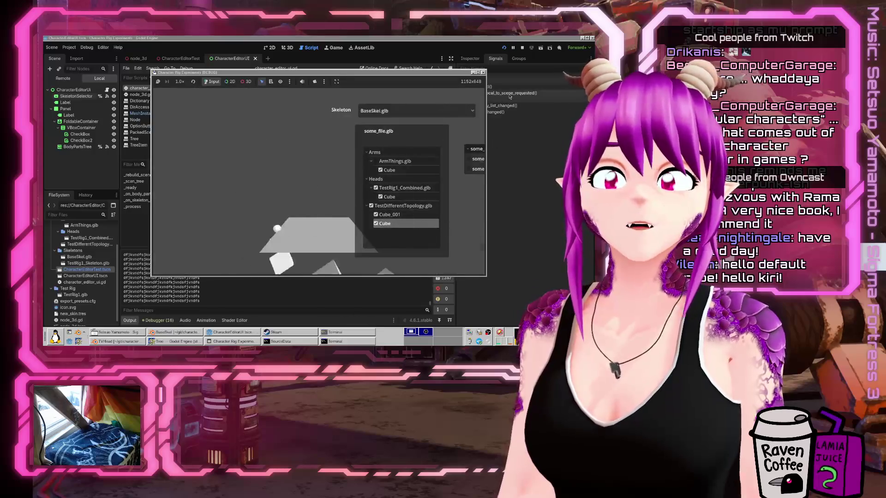
pyautogui.press('F8')
pyautogui.write(')')
pyautogui.click(323, 199)
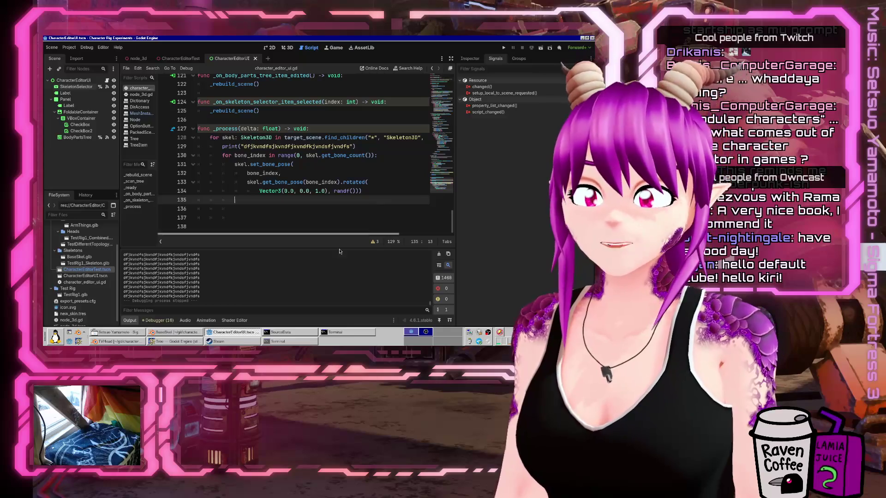
# Rename _process to _physics_process, save, and do a quick test run.
pyautogui.click(217, 129)
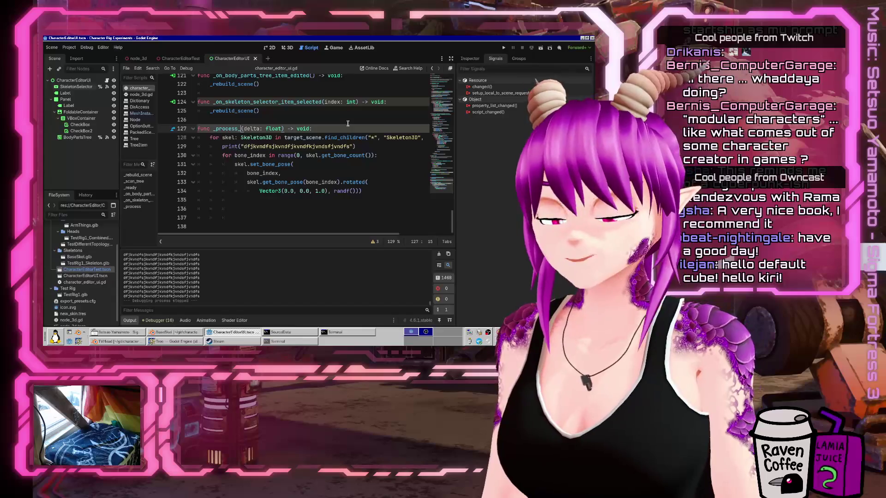
pyautogui.write('ph')
pyautogui.press('Return')
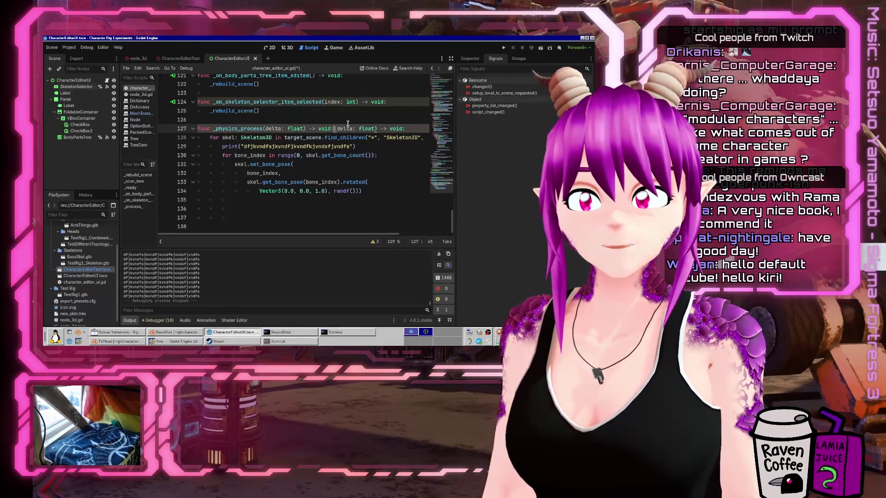
pyautogui.hotkey('shift', 'End')
pyautogui.press('Delete')
pyautogui.hotkey('ctrl', 's')
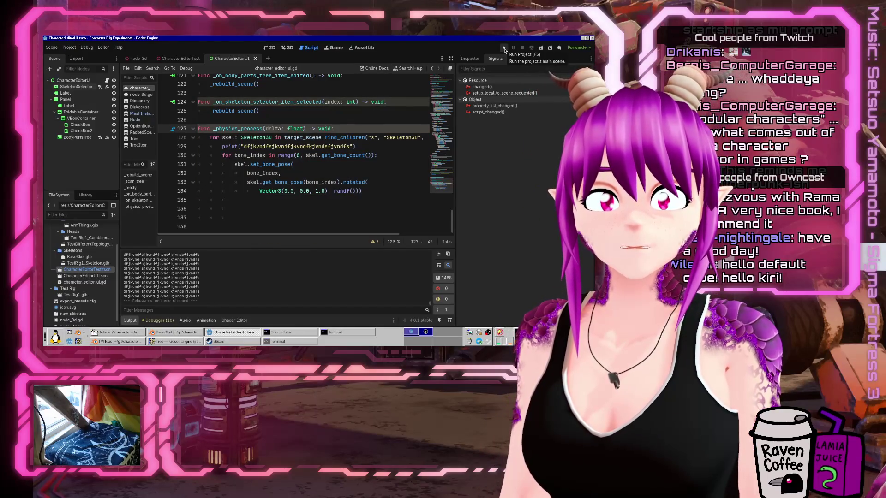
pyautogui.click(504, 48)
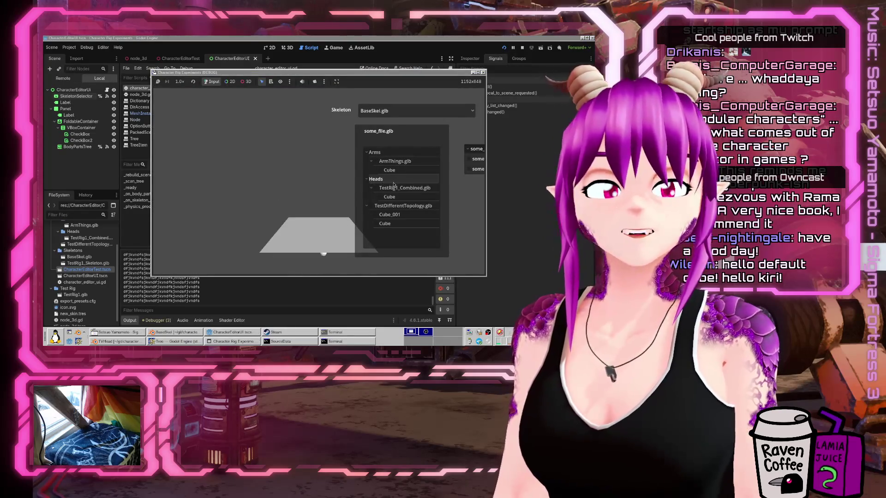
pyautogui.click(482, 72)
# Change the angle to randf() - 0.5, rerun, toggle the part meshes on and off, then stop.
pyautogui.click(342, 191)
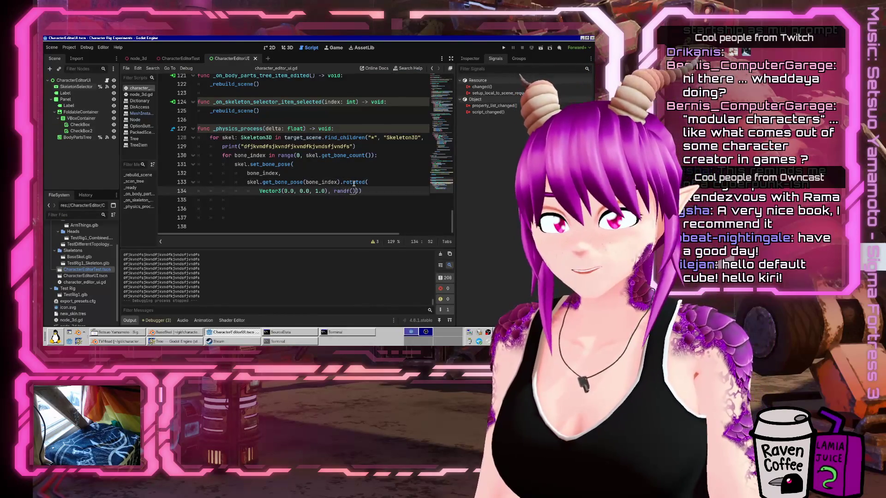
pyautogui.write('- 0.5')
pyautogui.click(503, 47)
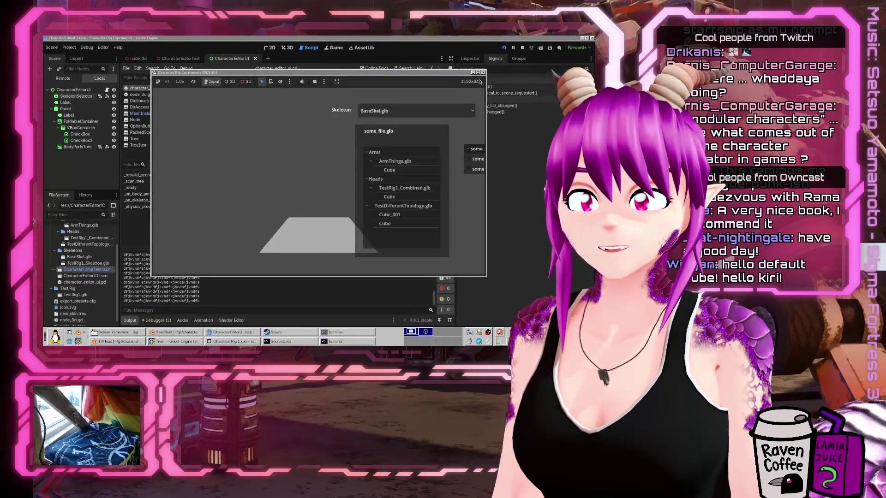
pyautogui.click(381, 170)
pyautogui.click(380, 196)
pyautogui.click(375, 214)
pyautogui.click(376, 223)
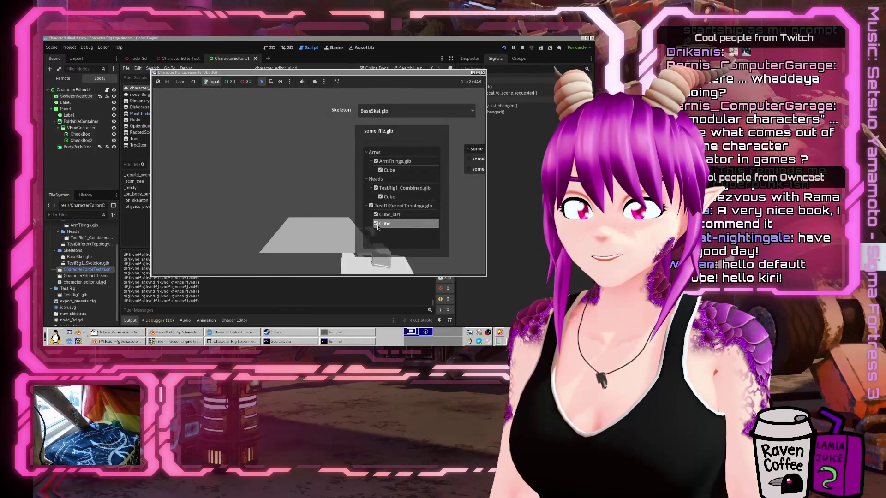
pyautogui.click(376, 223)
pyautogui.click(375, 215)
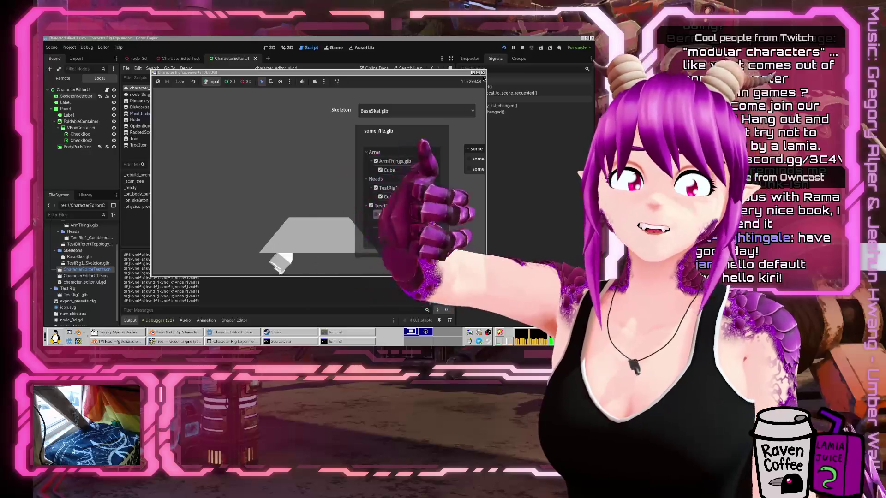
pyautogui.click(483, 73)
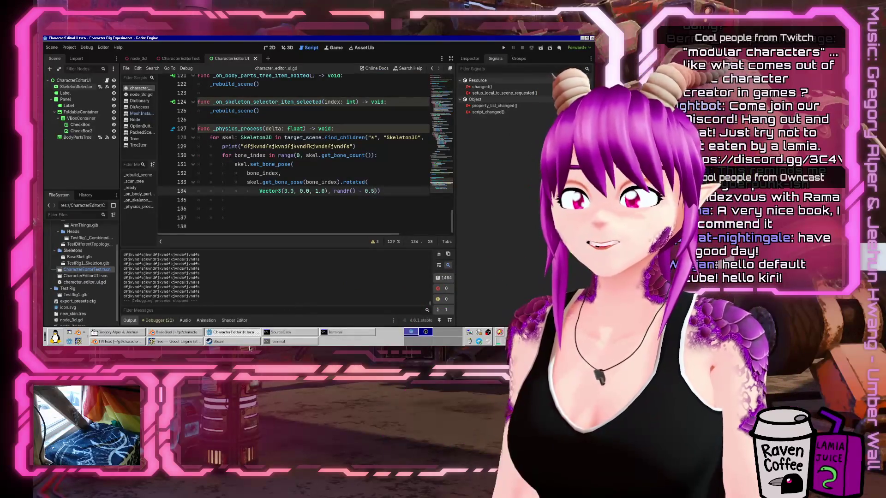
# Launch Champions Online from the Steam library and skip its Vulkan shader processing.
pyautogui.click(222, 342)
pyautogui.click(220, 344)
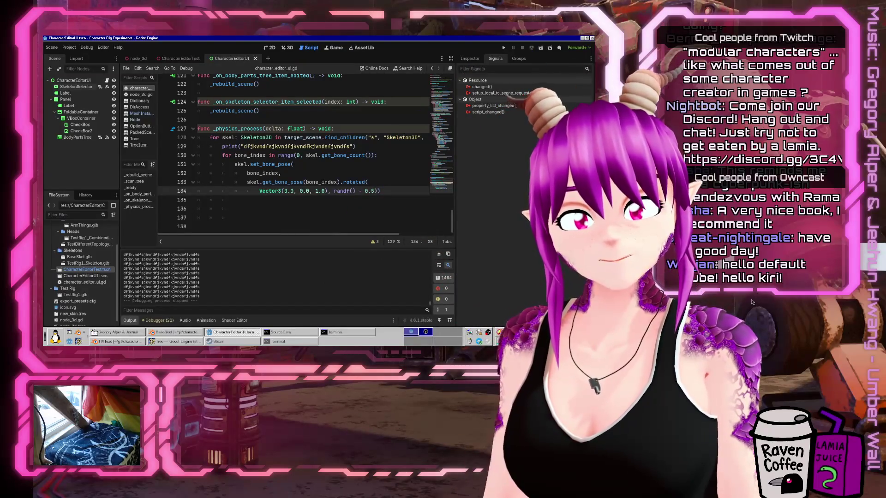
pyautogui.click(222, 342)
pyautogui.click(161, 154)
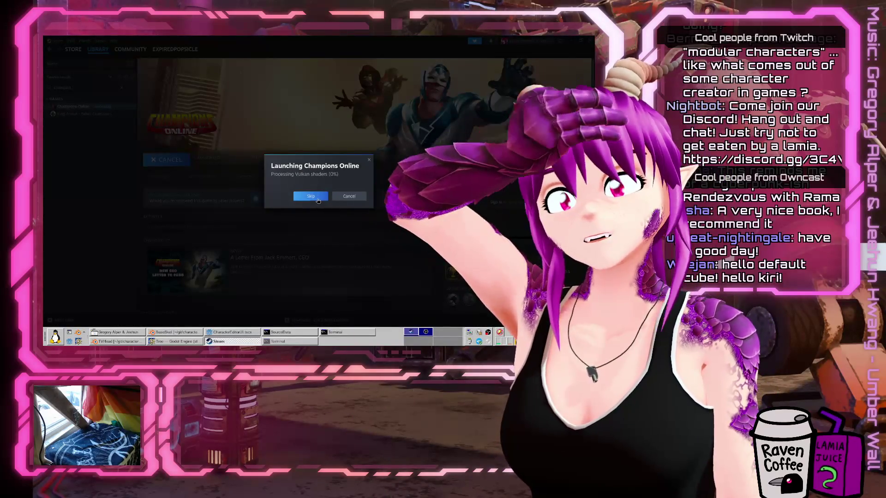
pyautogui.click(318, 201)
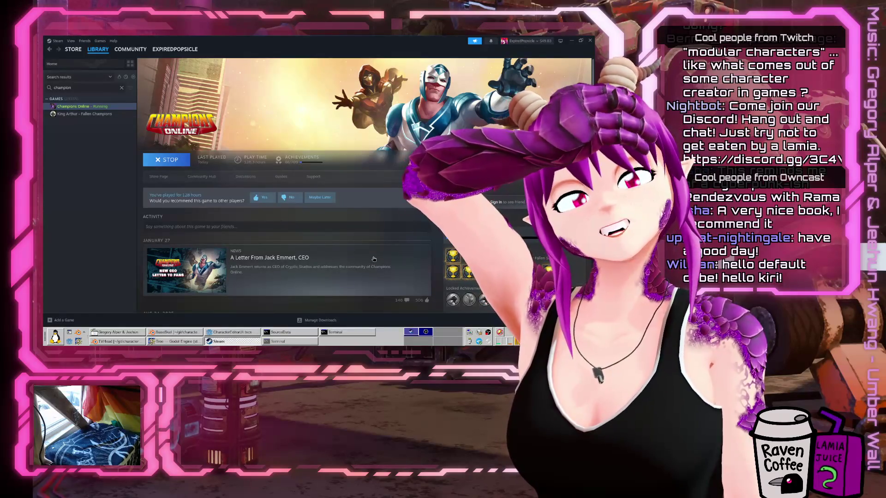
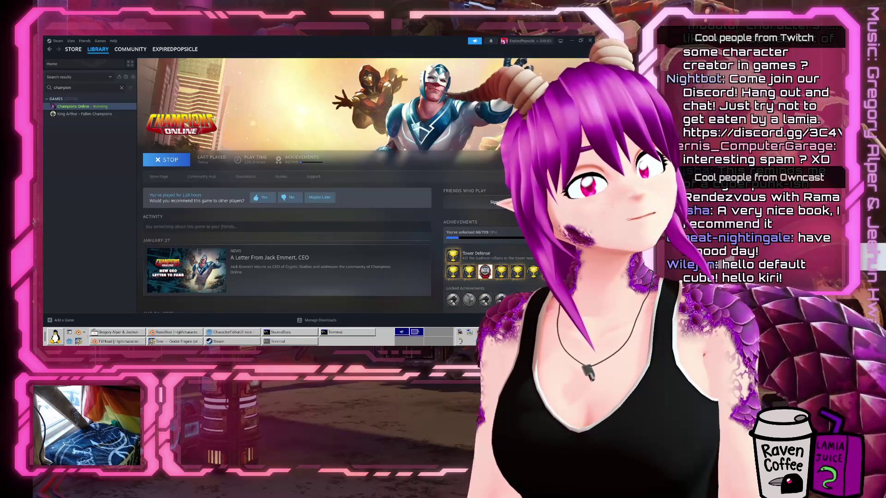
# Switch from Steam to the Champions Online window and begin creating a new champion.
pyautogui.click(313, 68)
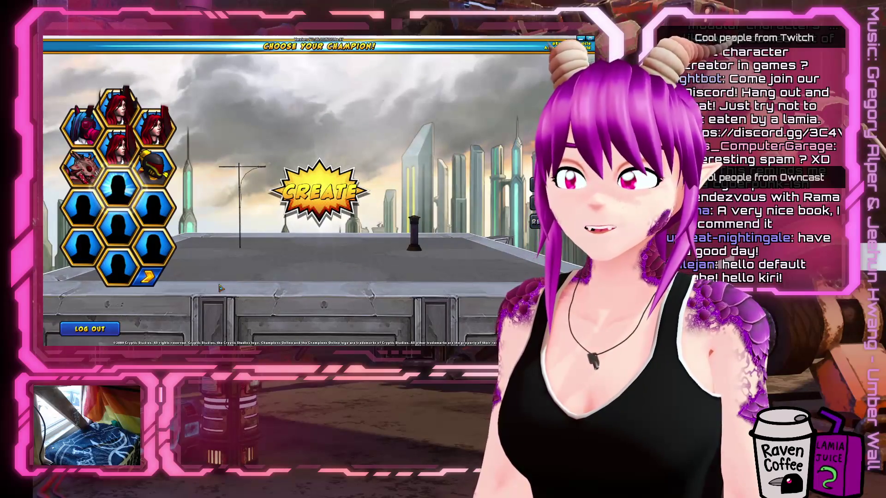
pyautogui.click(318, 192)
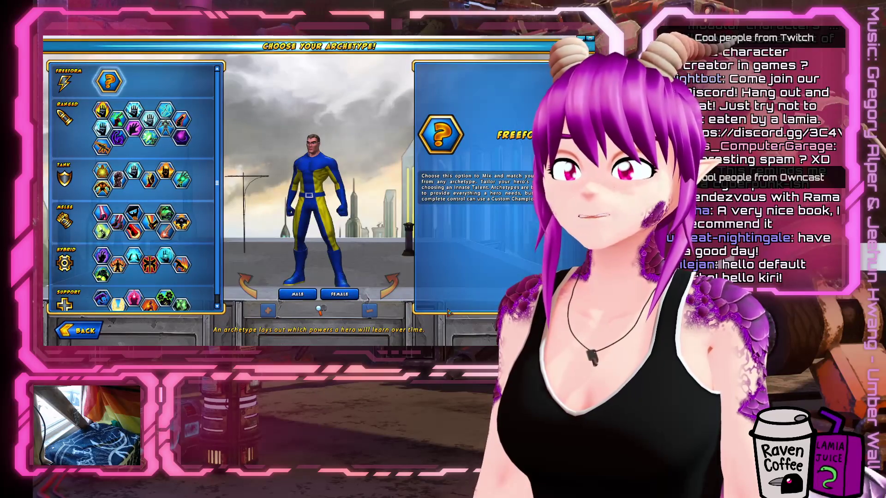
# Create a female Freeform hero and accept the first basic power and innate characteristic.
pyautogui.click(350, 297)
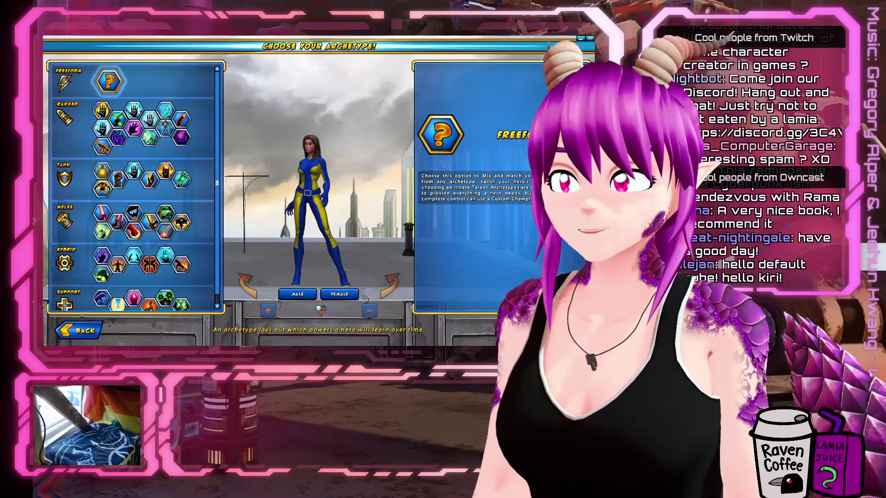
pyautogui.click(109, 82)
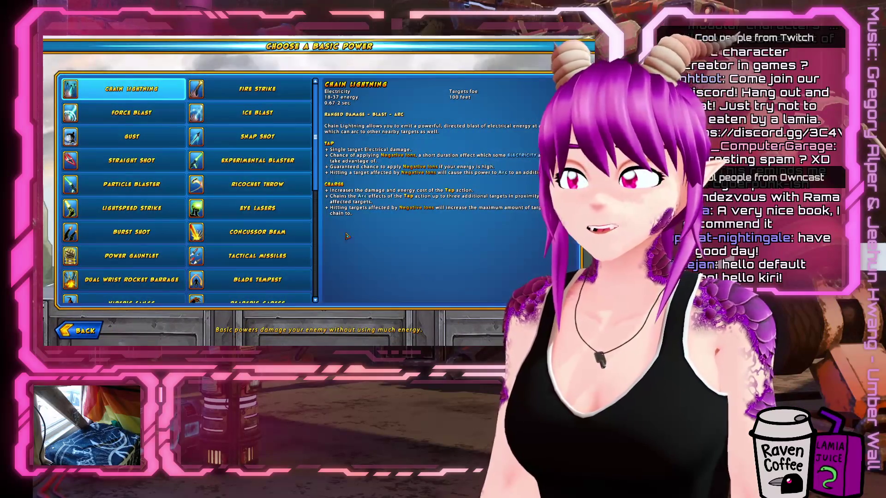
pyautogui.click(452, 282)
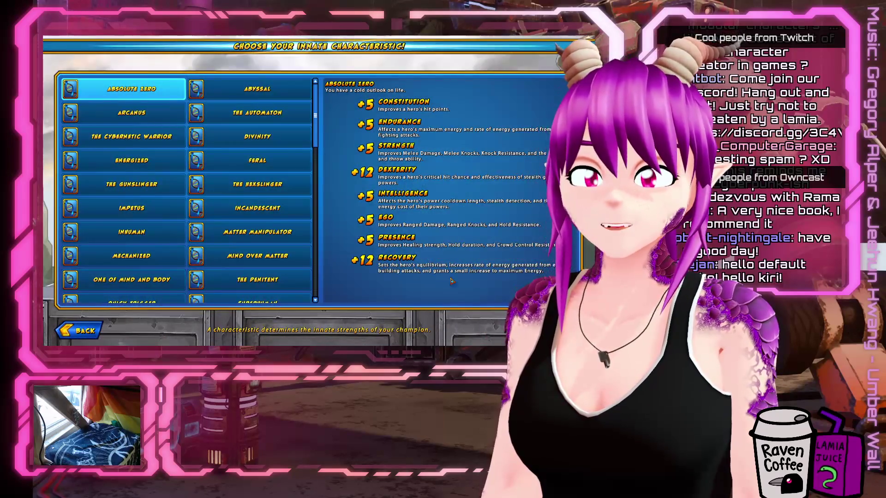
pyautogui.click(452, 282)
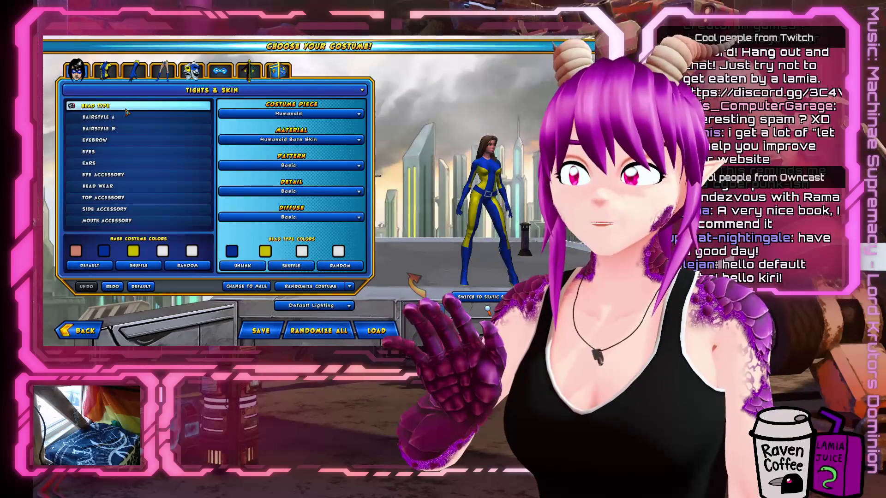
# Keep the Humanoid head type and set Hairstyle A to Swooped Ponytail.
pyautogui.click(281, 114)
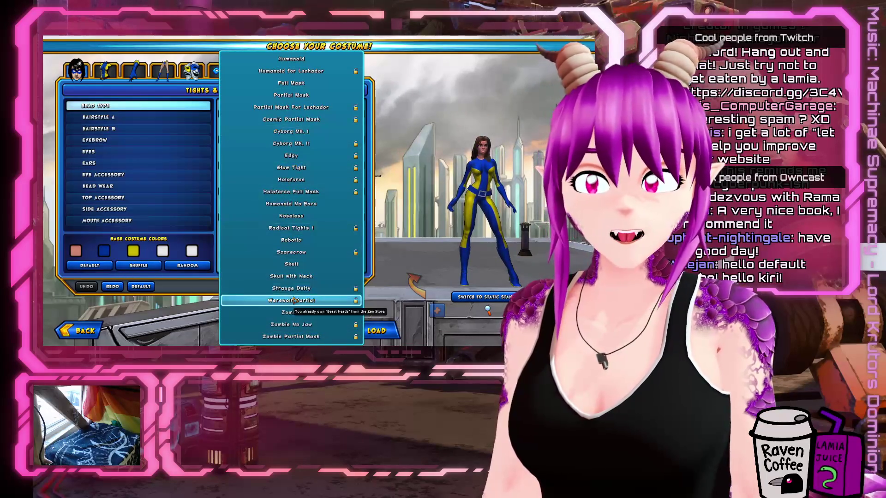
pyautogui.click(447, 131)
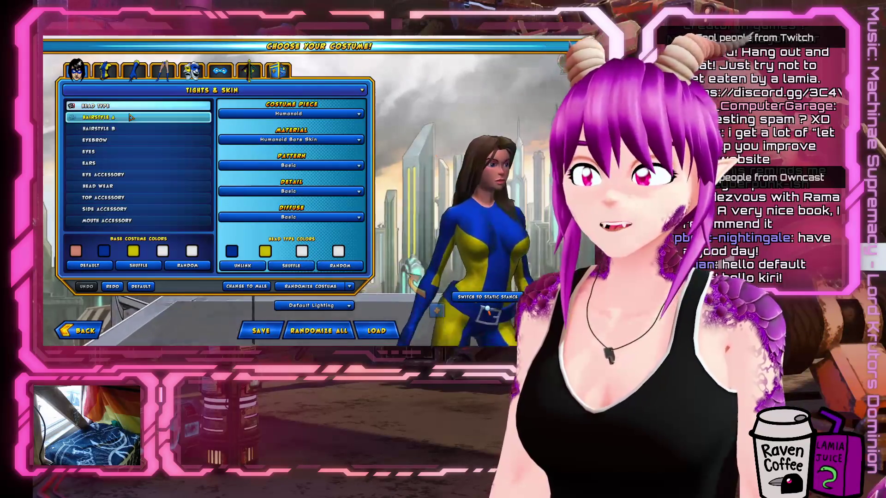
pyautogui.click(131, 117)
pyautogui.click(289, 113)
pyautogui.scroll(-10, 295, 208)
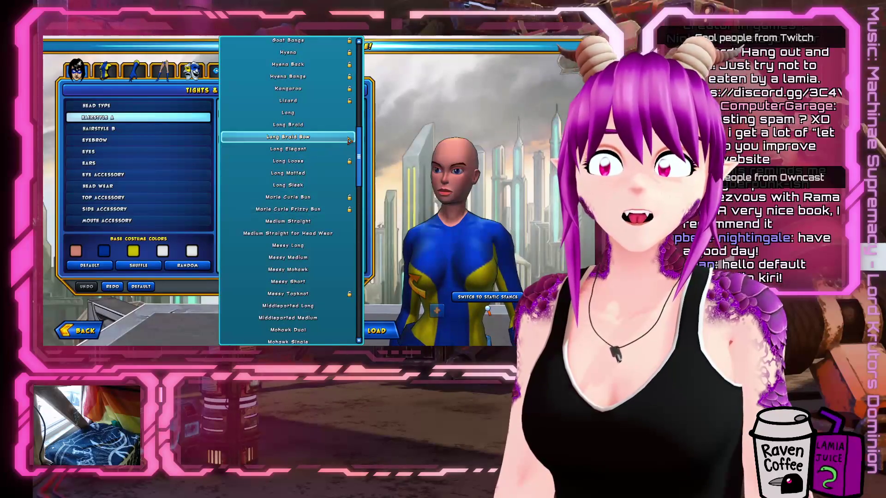
pyautogui.scroll(-10, 349, 141)
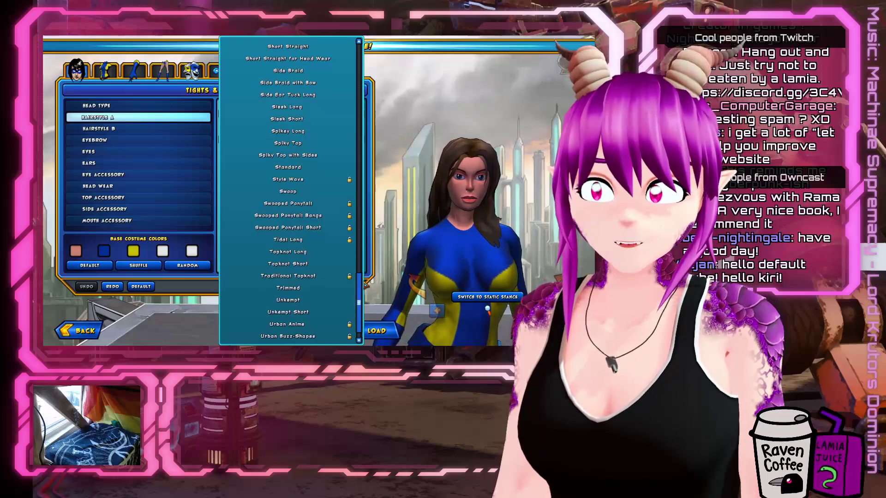
pyautogui.scroll(1, 342, 260)
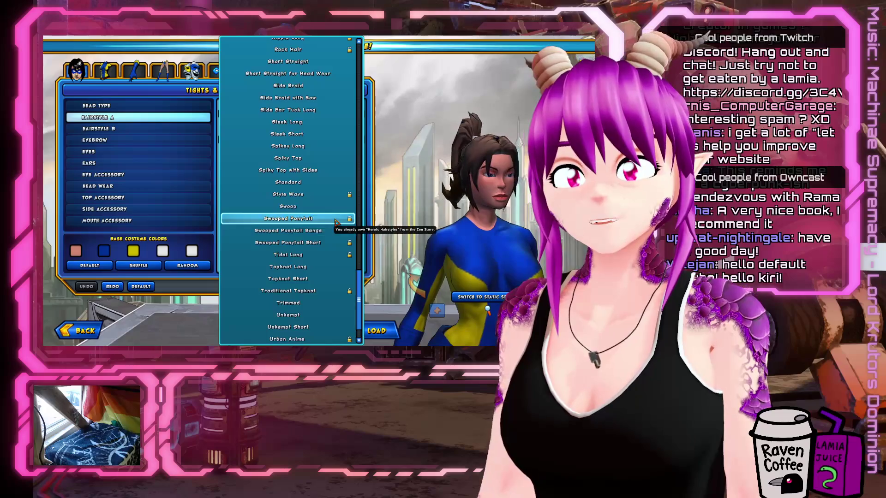
pyautogui.click(310, 217)
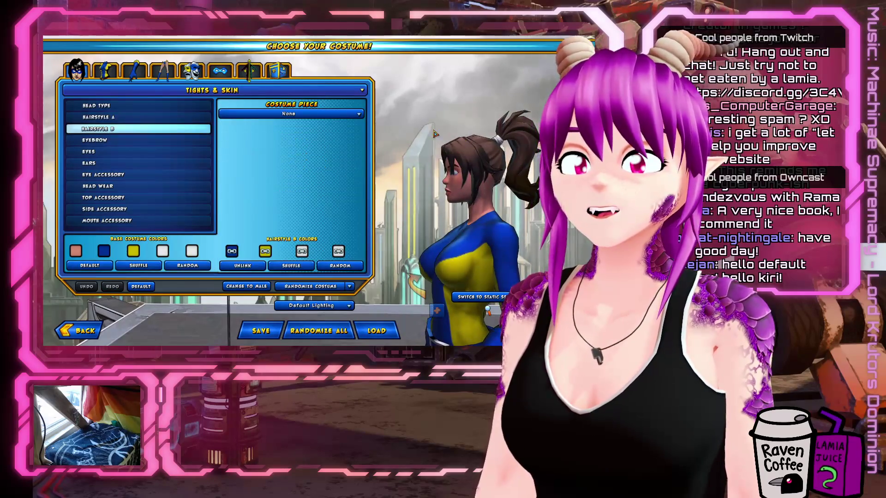
# Leave Hairstyle B set to None.
pyautogui.click(285, 114)
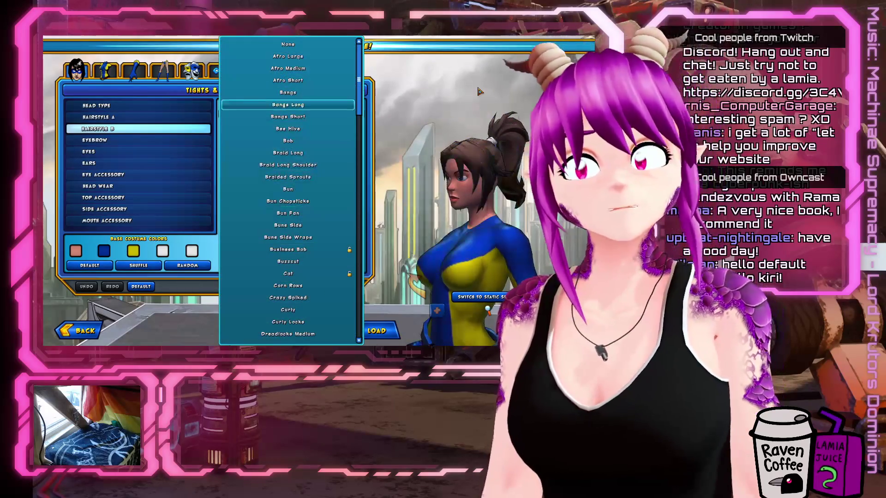
pyautogui.press('Escape')
pyautogui.click(143, 146)
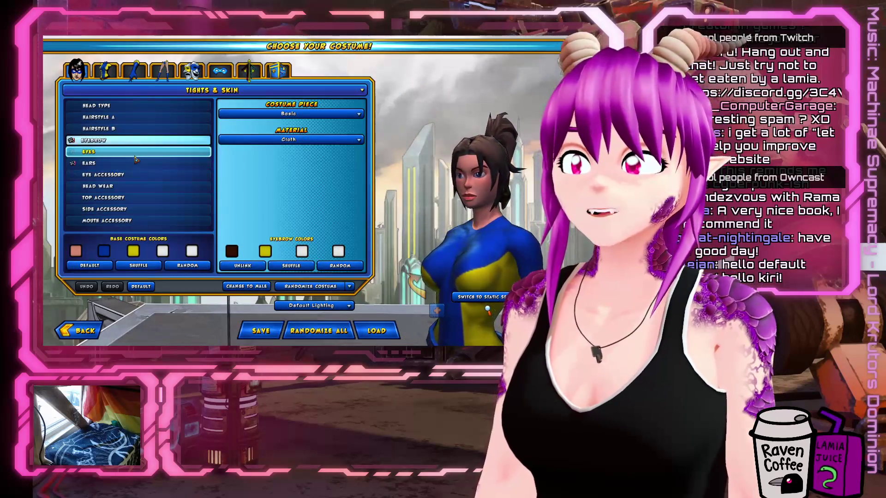
# Set the eye accessory to a blindfold.
pyautogui.click(134, 152)
pyautogui.click(133, 175)
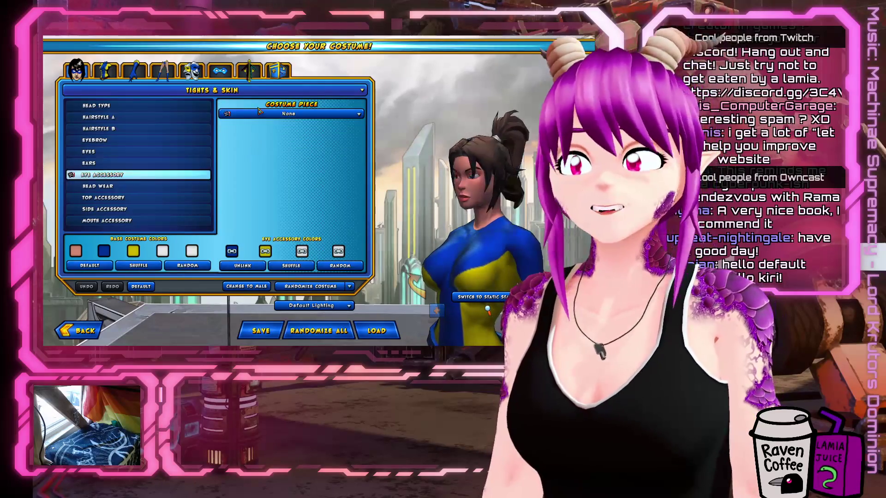
pyautogui.click(287, 114)
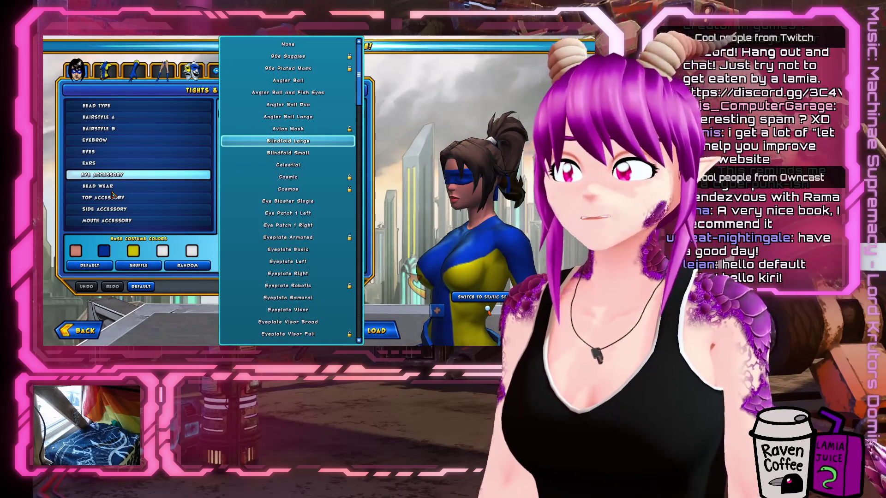
pyautogui.click(113, 195)
# Add a light pink and red Stovepipe Hat, then switch the head category to Mechanical & Full Helmets.
pyautogui.click(111, 186)
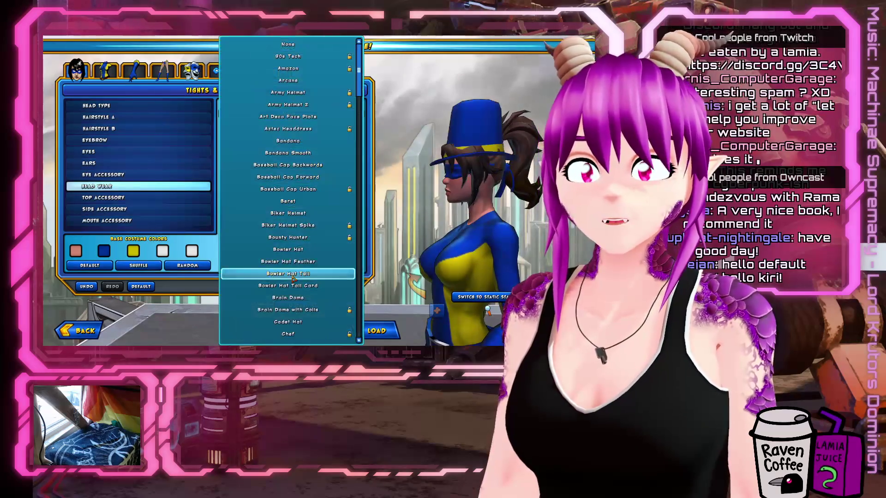
pyautogui.scroll(-1, 298, 249)
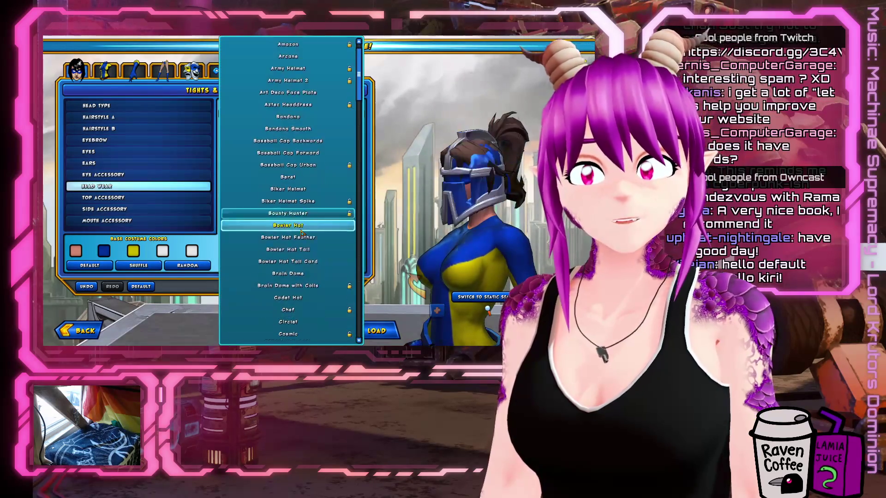
pyautogui.scroll(-15, 301, 232)
pyautogui.moveTo(356, 121); pyautogui.dragTo(363, 274)
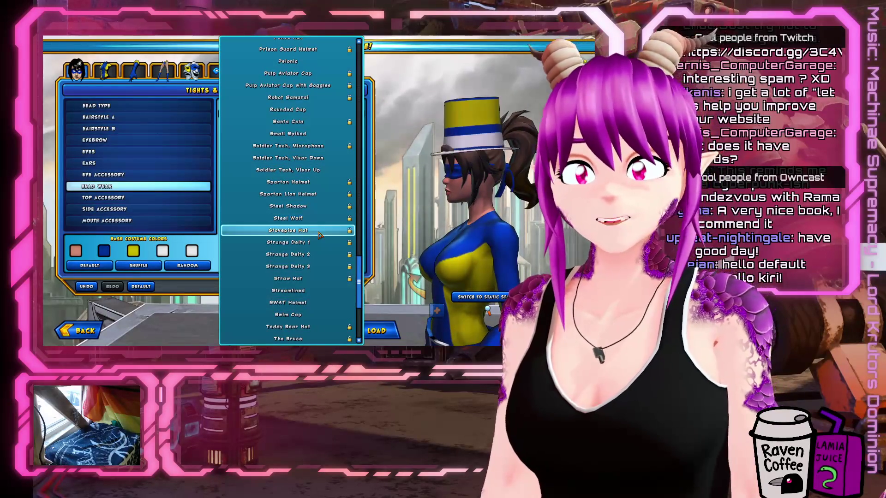
pyautogui.click(386, 115)
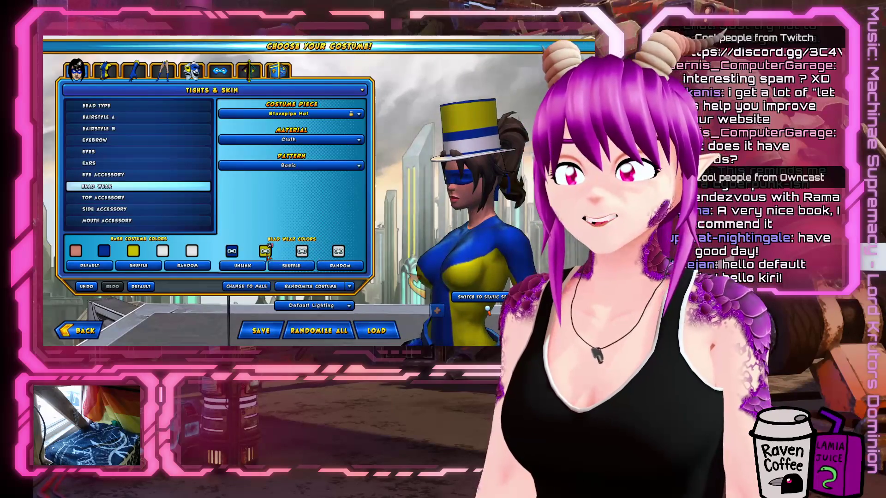
pyautogui.click(265, 253)
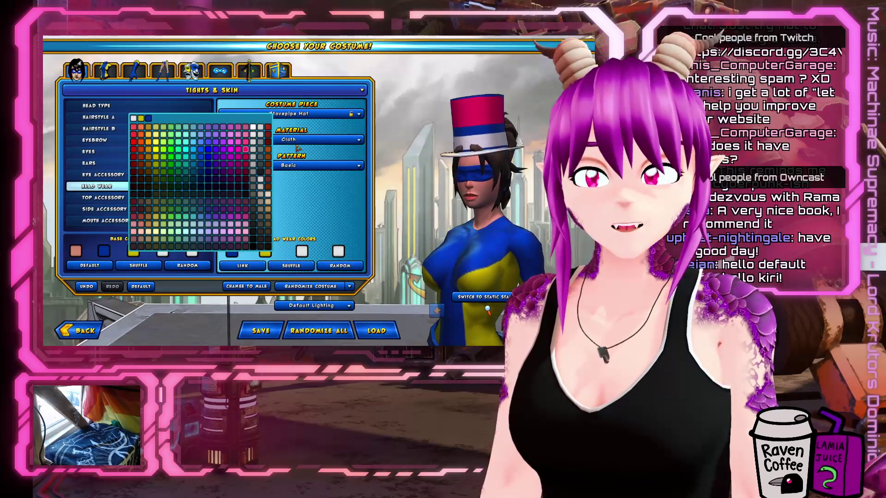
pyautogui.click(298, 148)
pyautogui.click(232, 251)
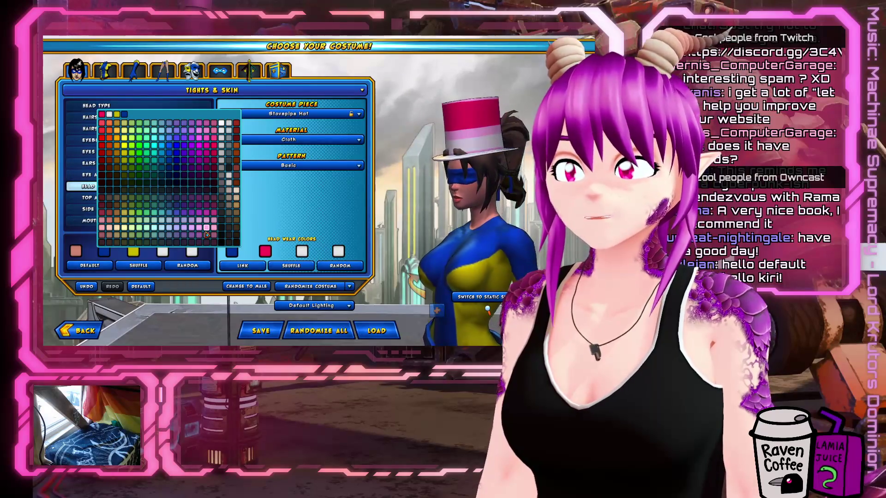
pyautogui.click(383, 114)
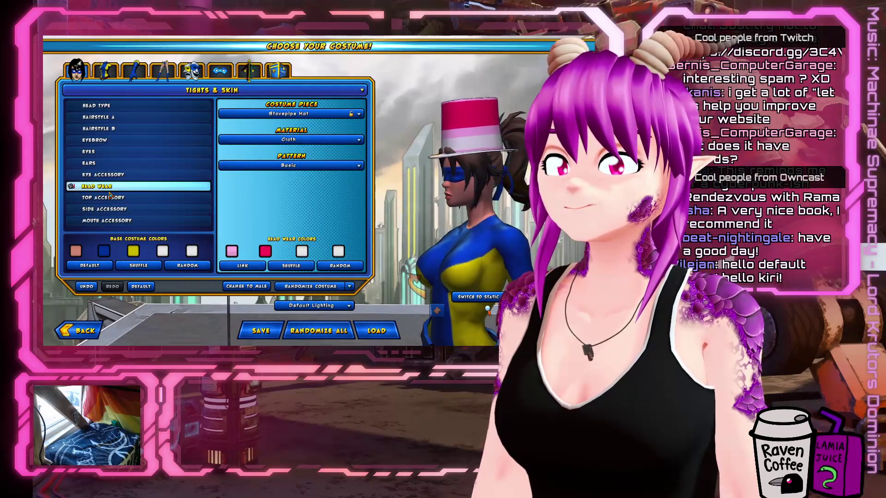
pyautogui.click(282, 92)
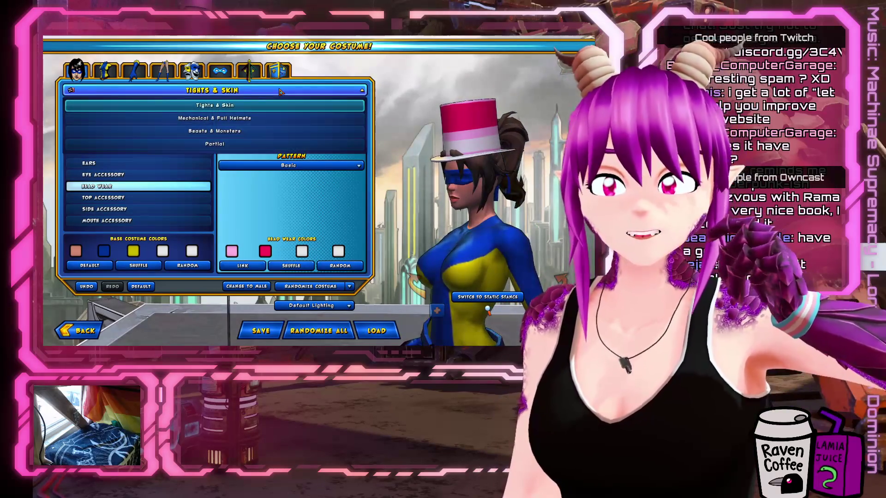
pyautogui.click(244, 119)
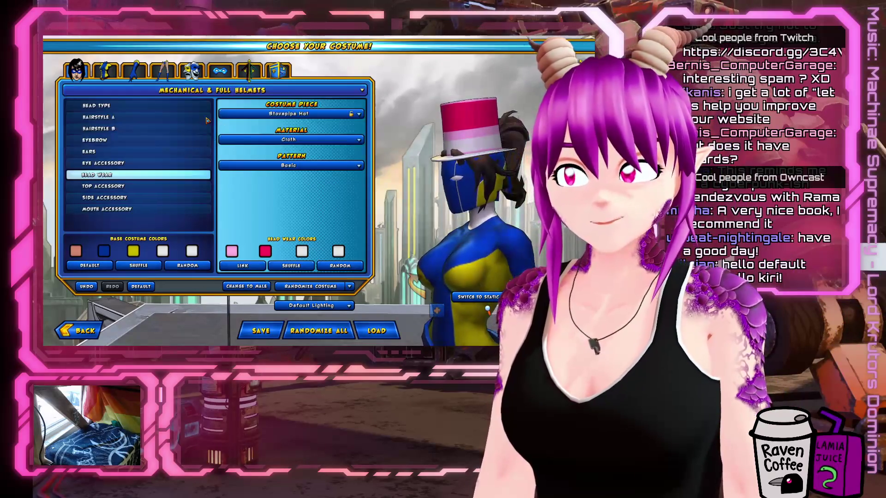
# Browse the helmet head types and hairstyles, then switch the category to Beasts & Monsters.
pyautogui.click(142, 110)
pyautogui.click(291, 113)
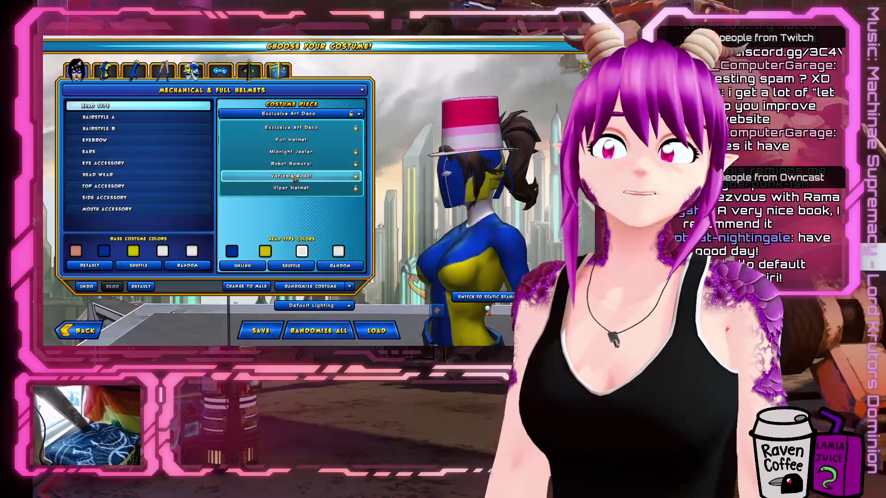
pyautogui.click(139, 117)
pyautogui.click(290, 113)
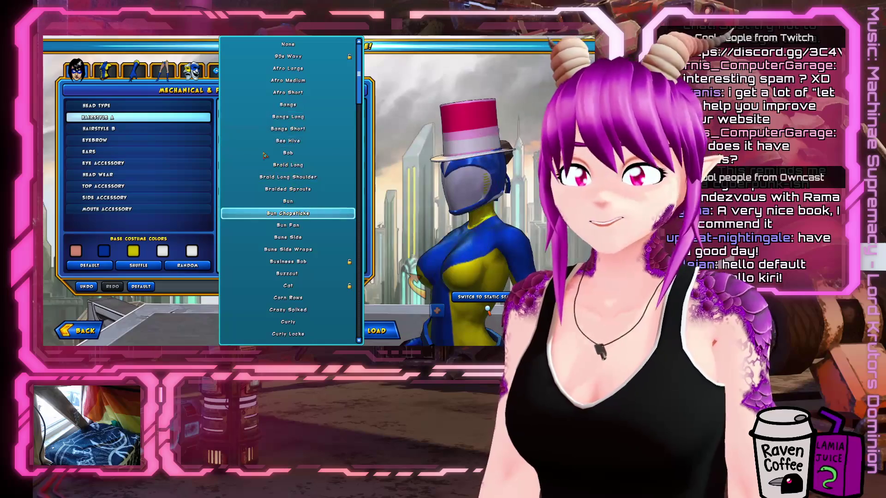
pyautogui.click(266, 156)
pyautogui.click(249, 91)
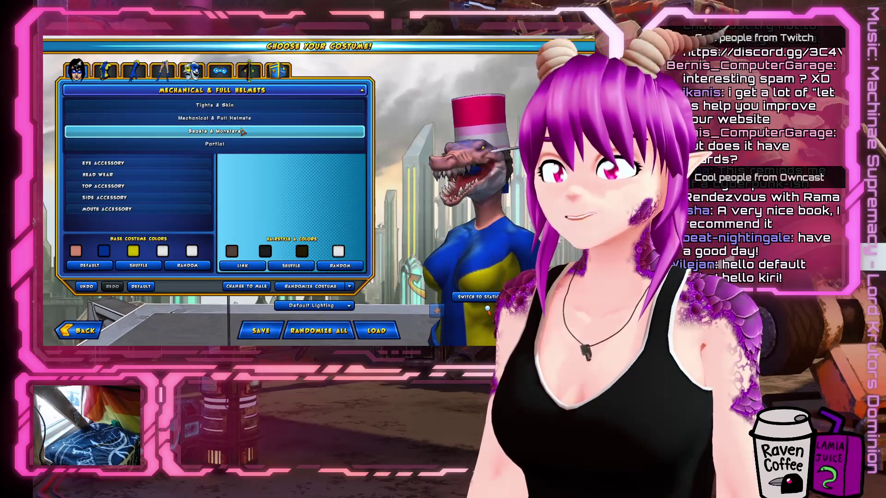
pyautogui.click(243, 131)
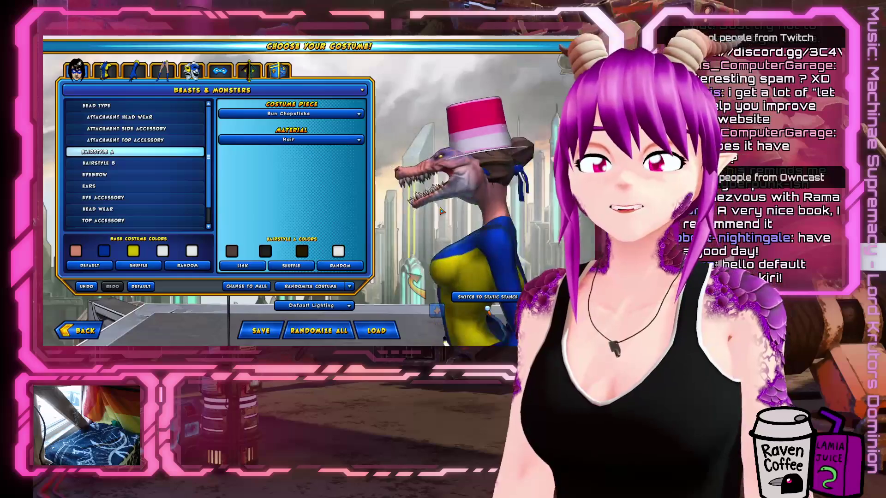
# Browse Beasts & Monsters hairstyles and head types, trying the Kitsune head.
pyautogui.click(321, 113)
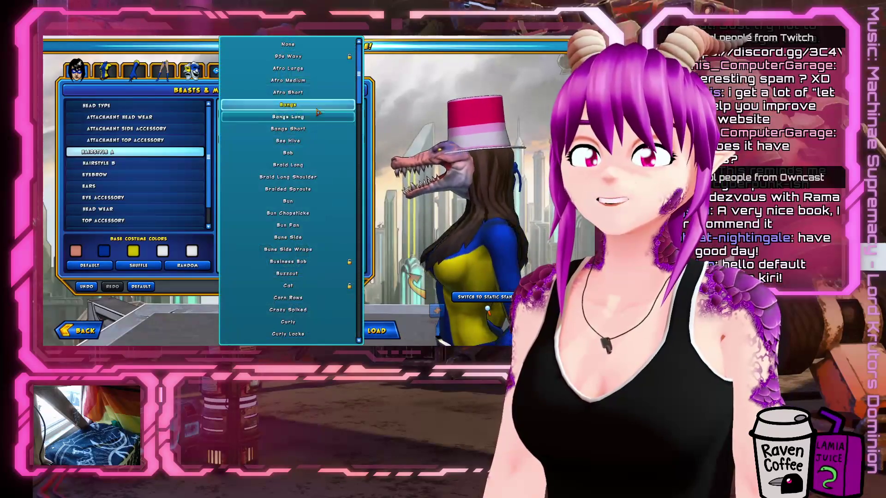
pyautogui.click(431, 103)
pyautogui.click(134, 106)
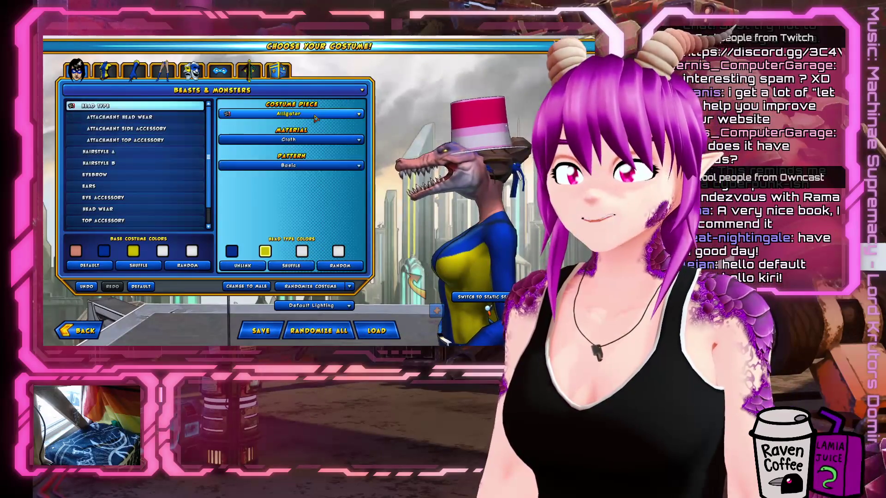
pyautogui.click(290, 114)
pyautogui.scroll(-3, 295, 313)
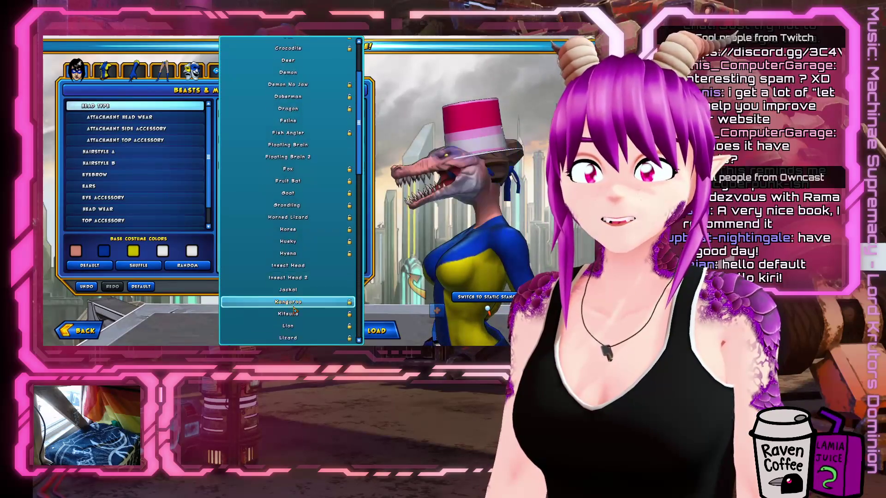
pyautogui.scroll(-3, 296, 299)
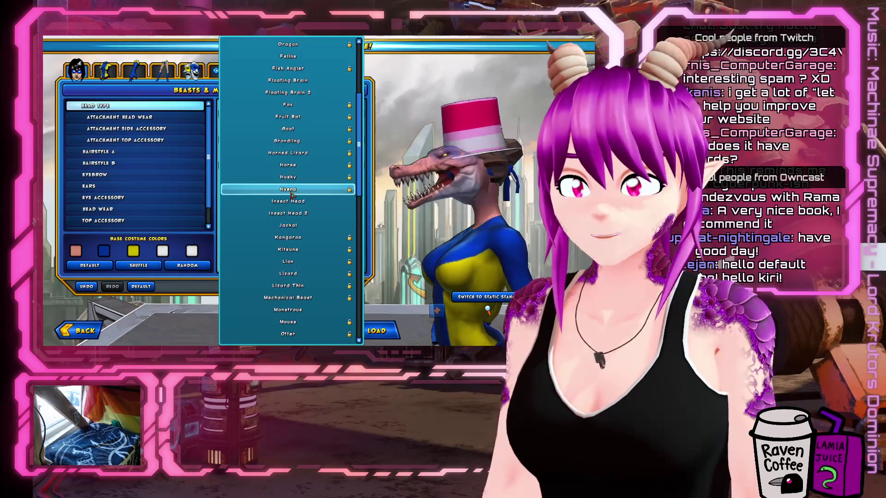
pyautogui.click(443, 193)
pyautogui.click(312, 115)
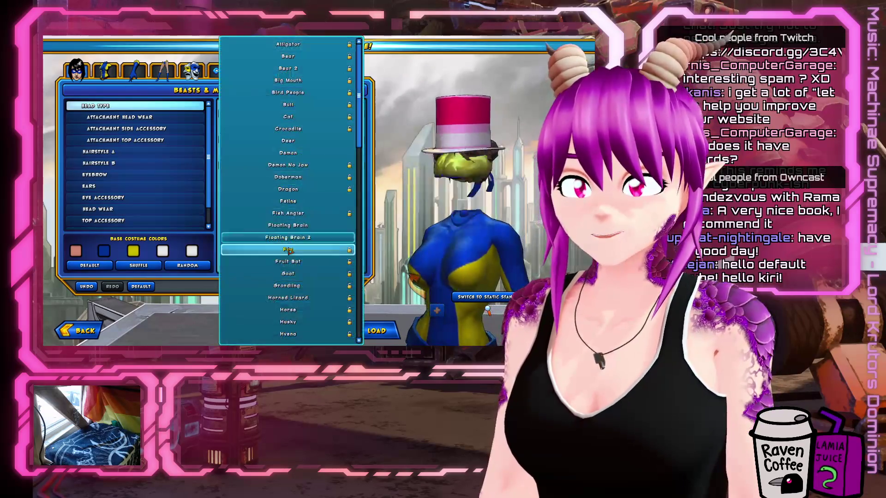
pyautogui.scroll(-2, 301, 267)
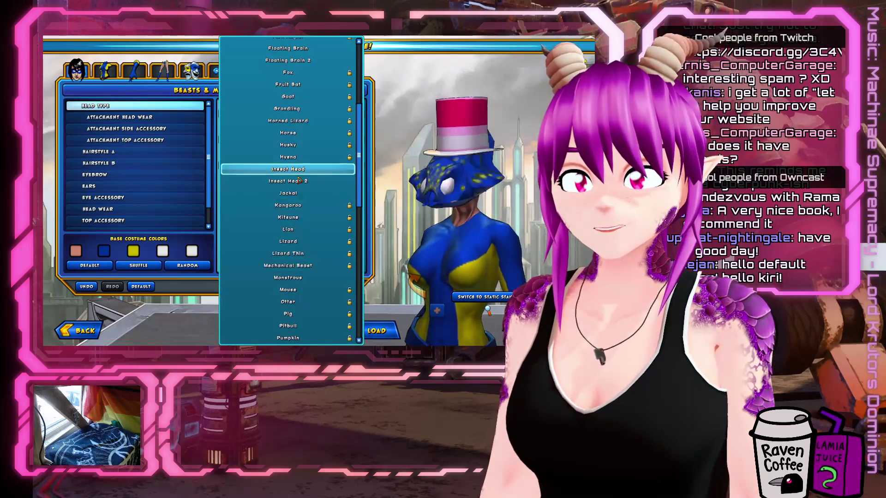
pyautogui.click(414, 232)
# Preview more head types and give the heroine the Deer head.
pyautogui.click(244, 114)
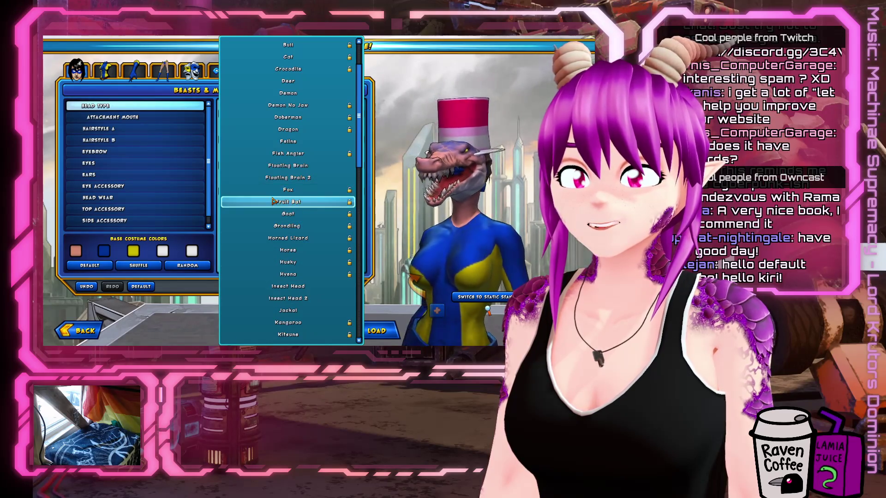
pyautogui.click(459, 198)
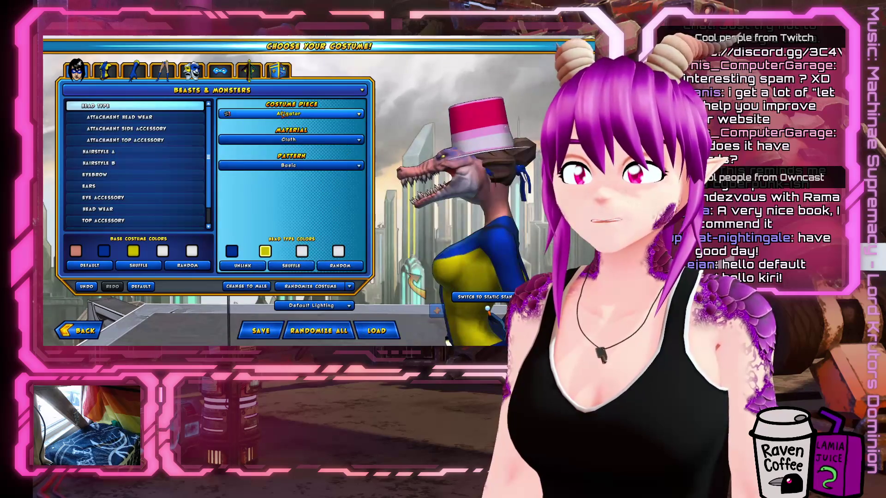
pyautogui.click(283, 115)
pyautogui.click(401, 173)
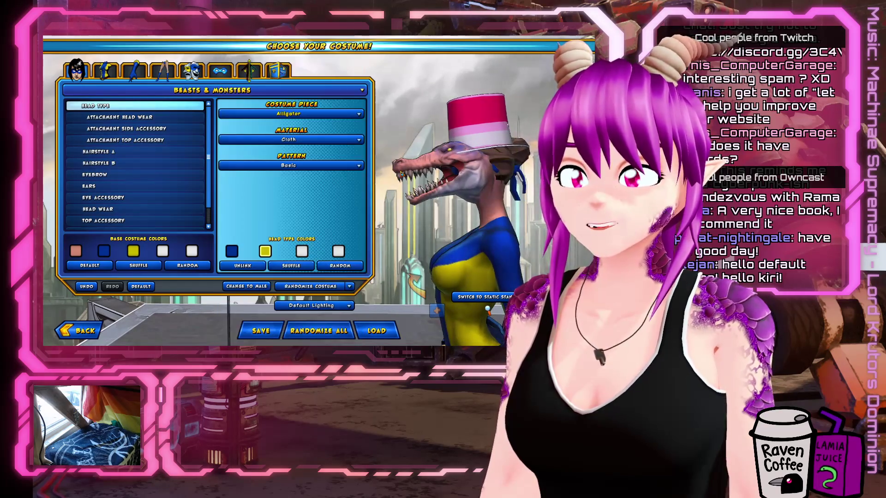
pyautogui.click(261, 116)
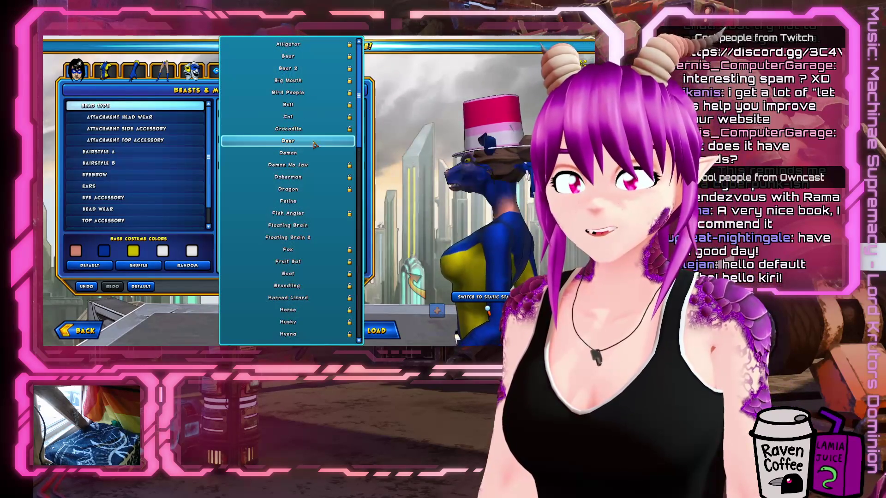
pyautogui.click(218, 144)
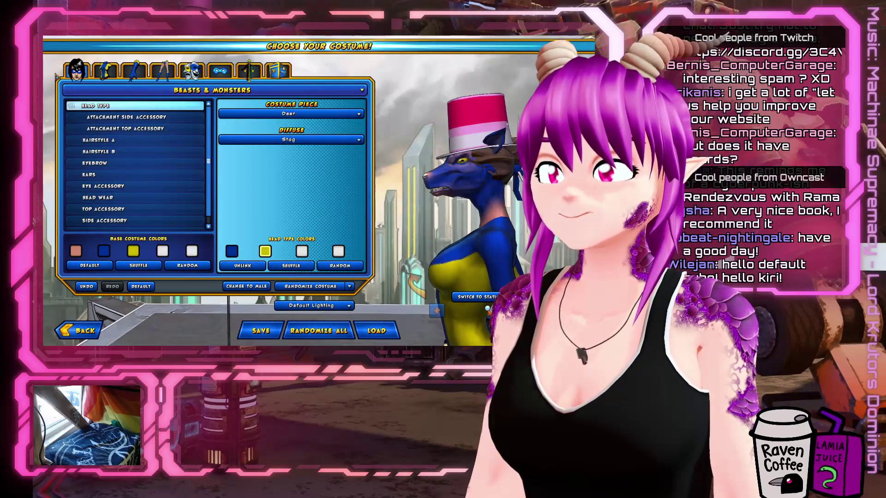
pyautogui.click(111, 139)
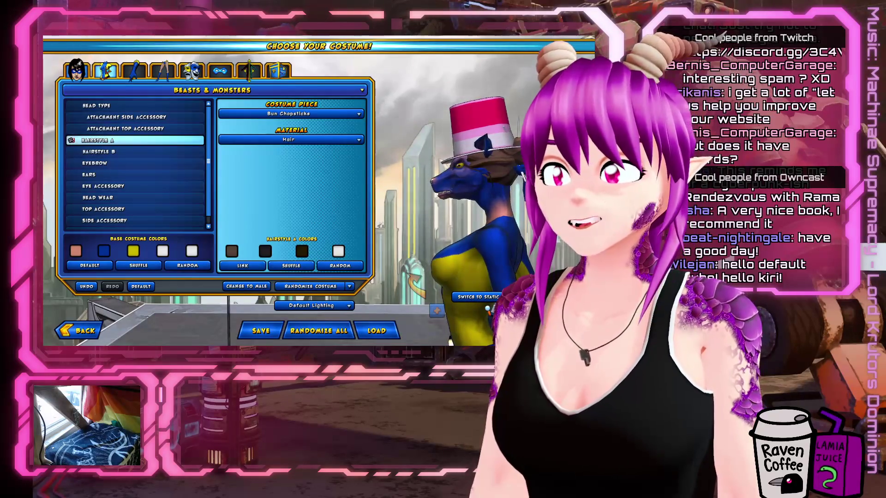
pyautogui.click(108, 71)
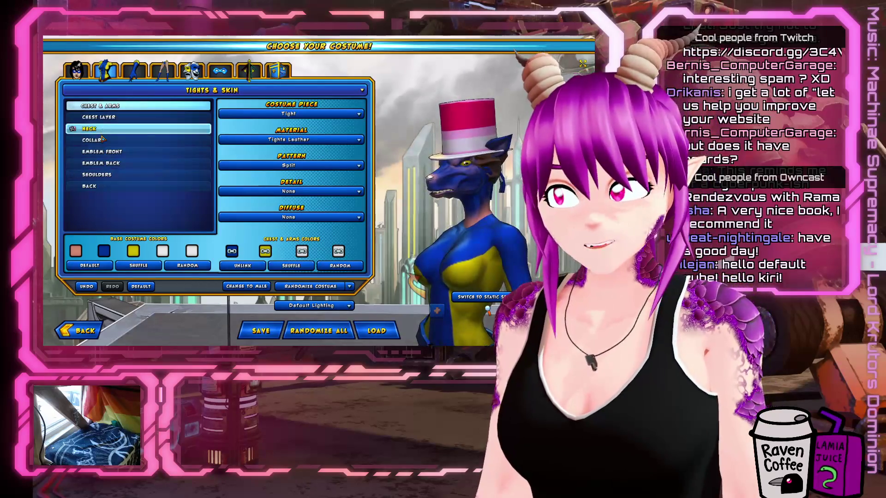
# Set the torso category to Mechanical and choose Cyborg for Robotic for Chest & Arms.
pyautogui.click(166, 140)
pyautogui.click(212, 90)
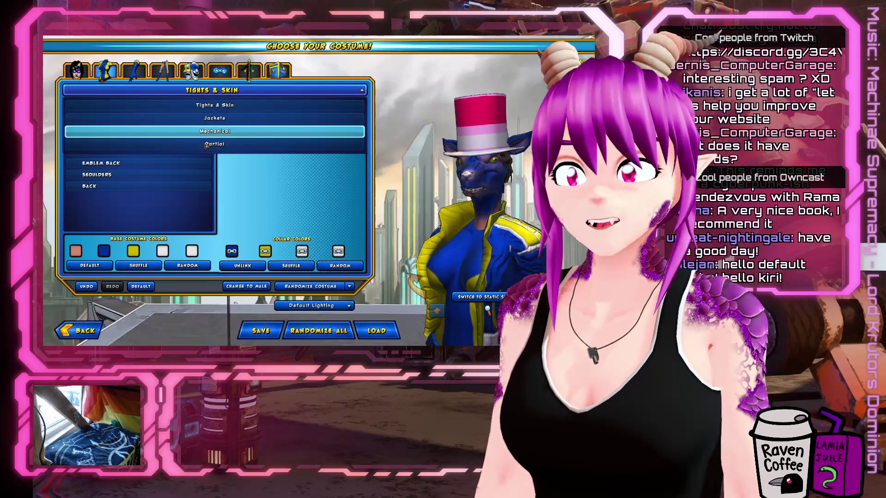
pyautogui.click(174, 134)
pyautogui.click(288, 114)
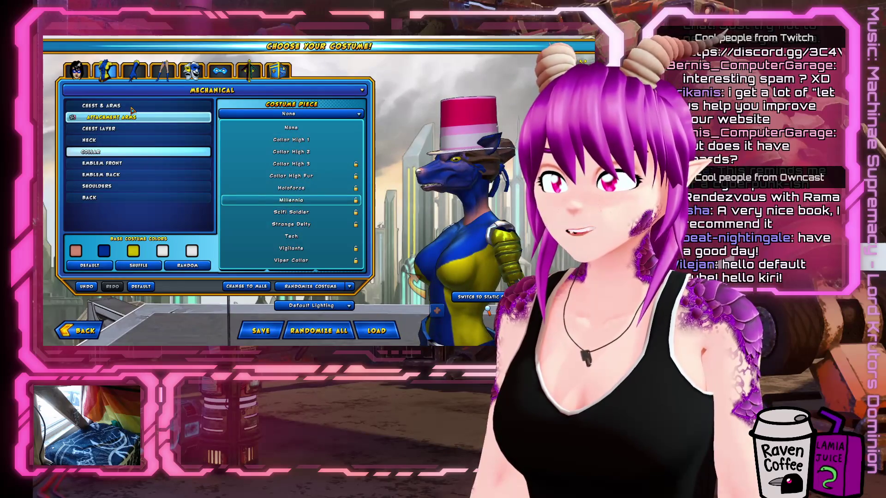
pyautogui.click(131, 107)
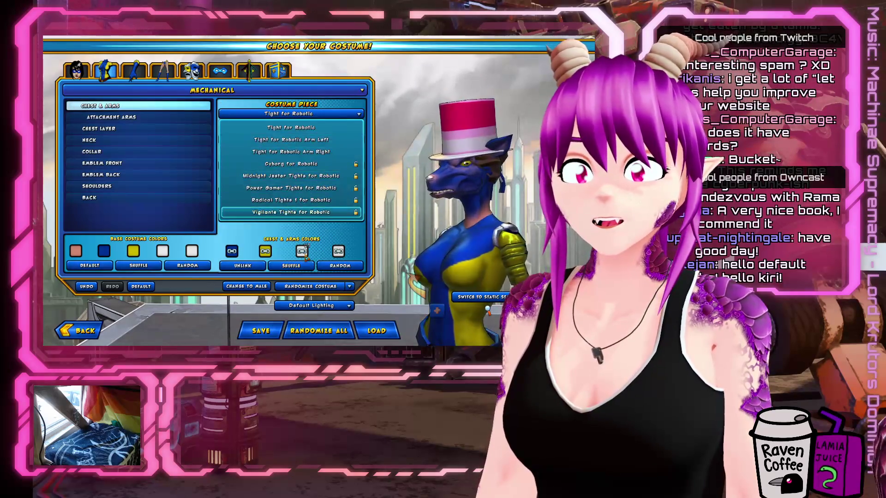
pyautogui.click(283, 162)
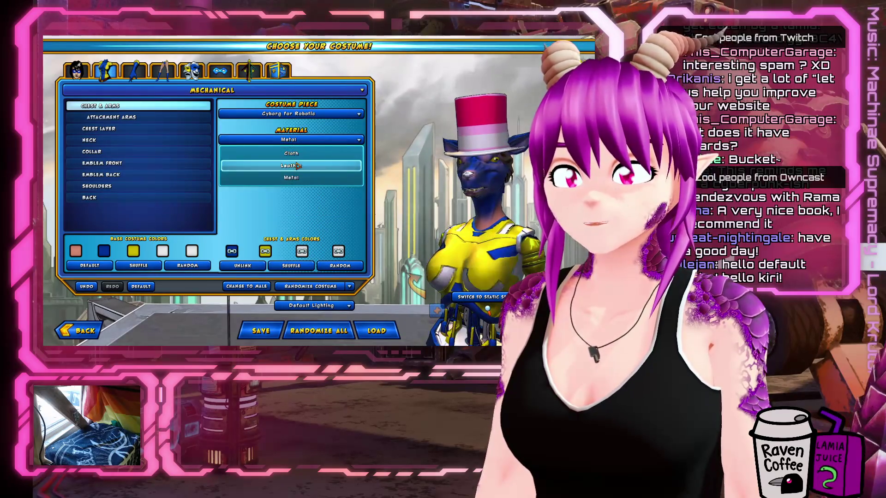
# Look through the arm attachments and the front and back emblem lists.
pyautogui.click(111, 117)
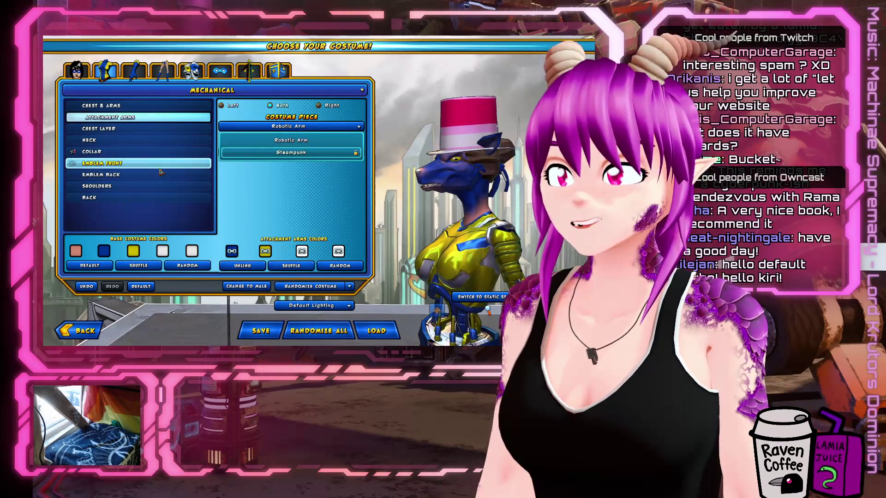
pyautogui.click(105, 163)
pyautogui.click(286, 121)
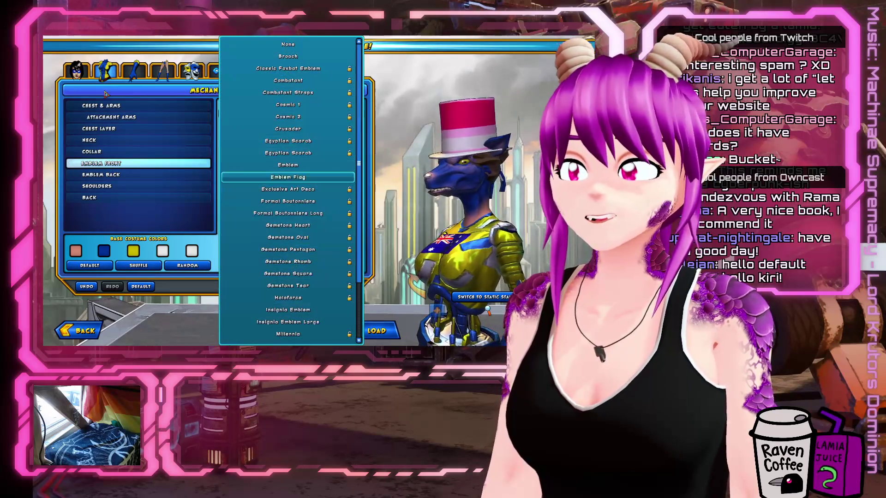
pyautogui.scroll(-3, 286, 265)
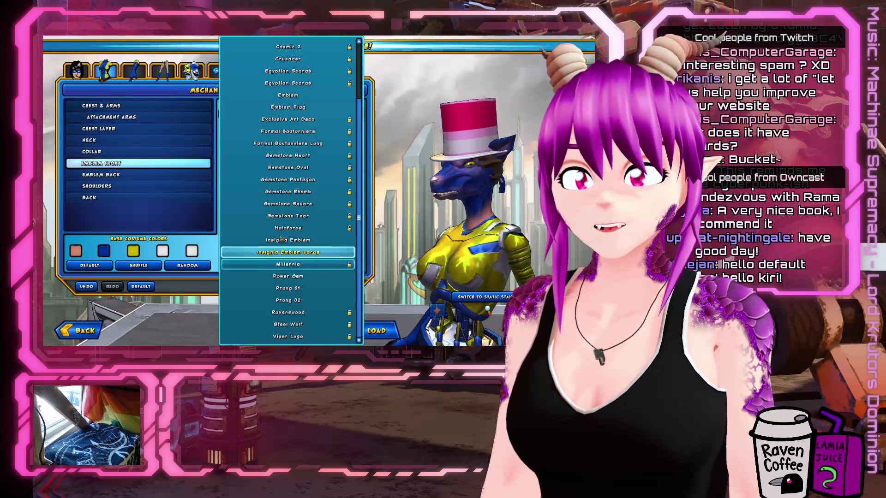
pyautogui.scroll(3, 290, 203)
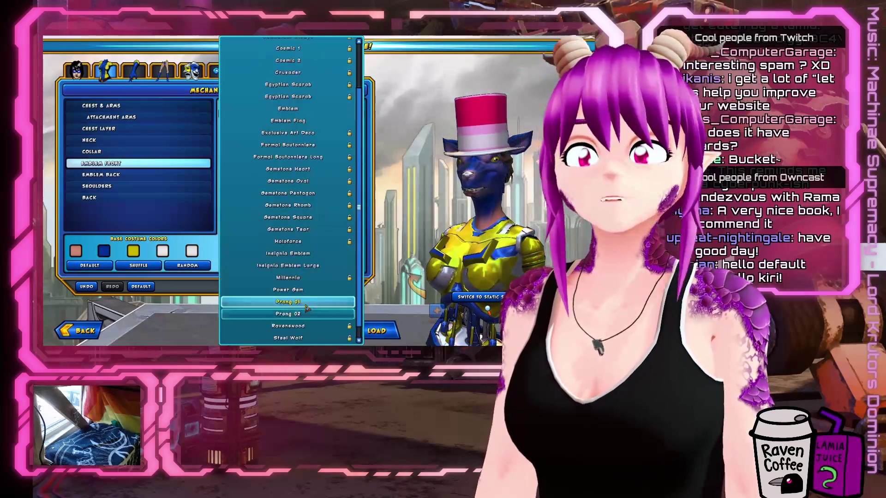
pyautogui.click(101, 174)
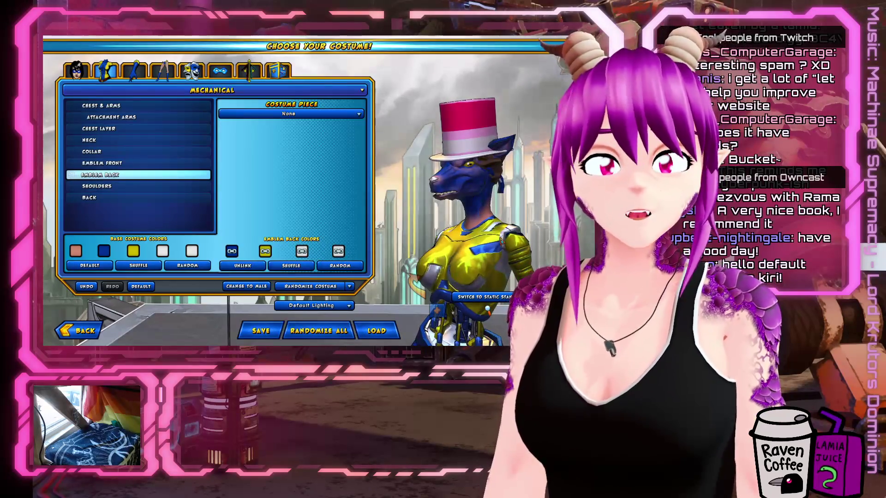
pyautogui.click(133, 70)
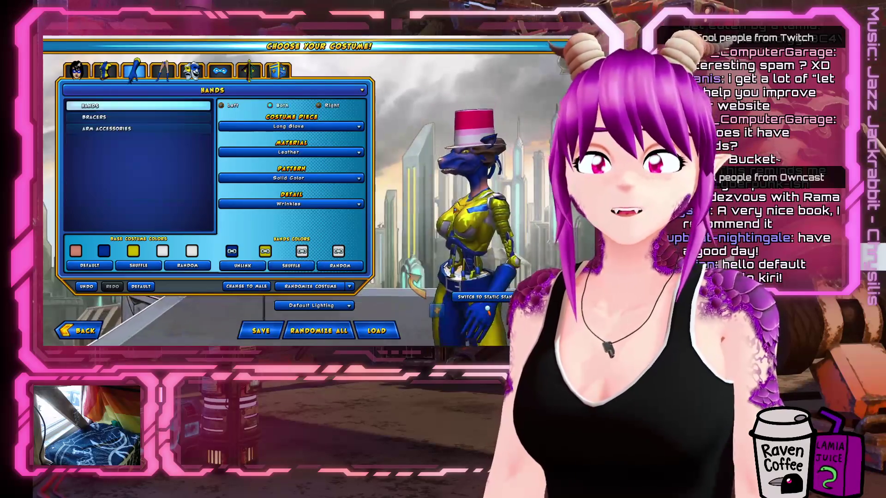
# Try the Average and Beast stances with a Determined mood, and check Costume Transformation.
pyautogui.click(162, 71)
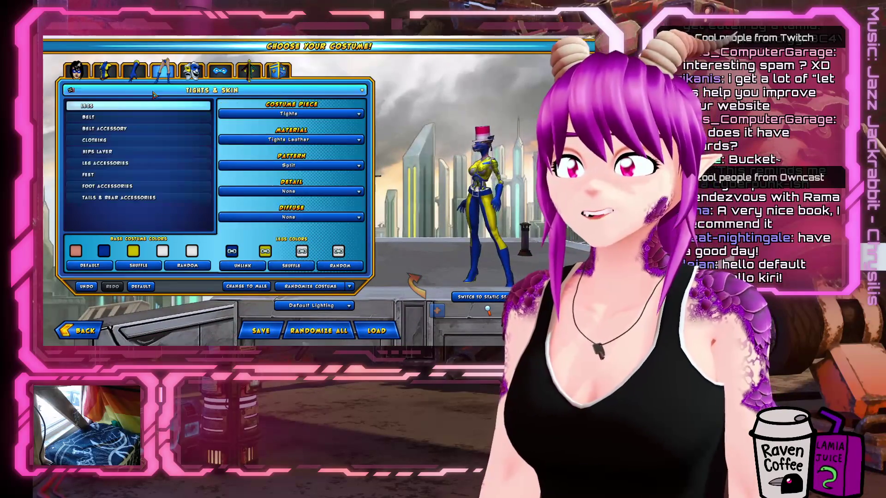
pyautogui.click(203, 90)
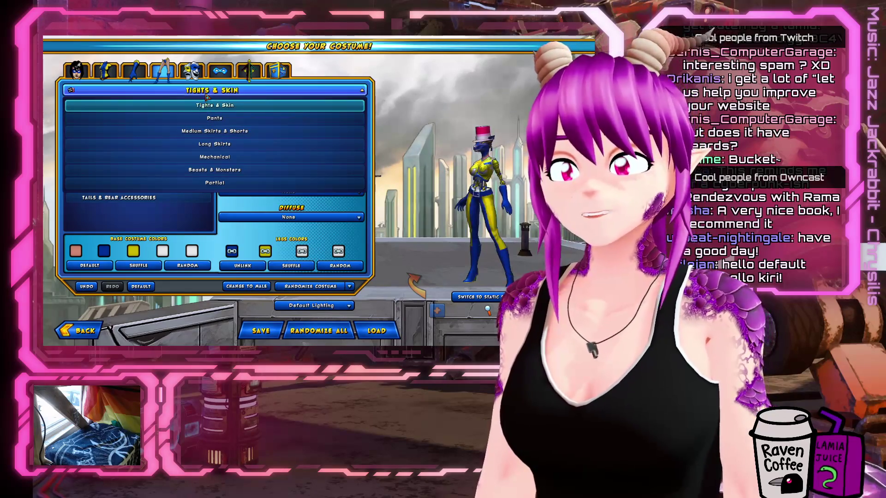
pyautogui.click(219, 70)
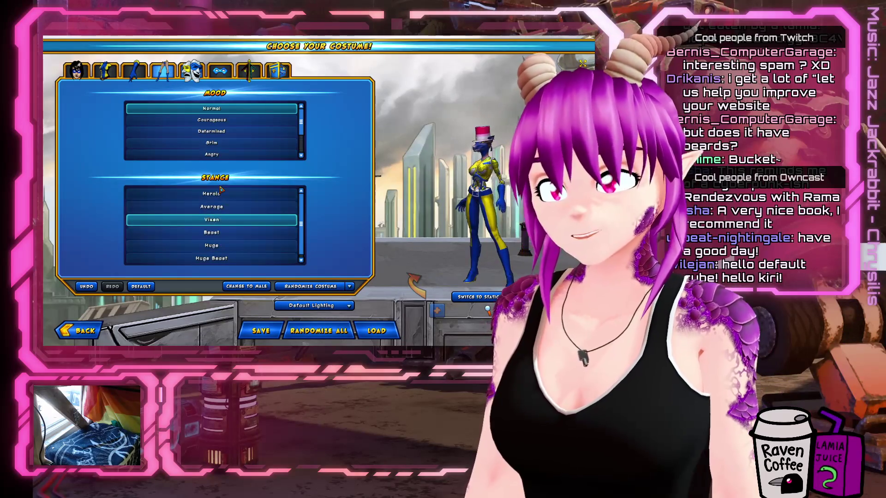
pyautogui.click(220, 207)
pyautogui.click(218, 233)
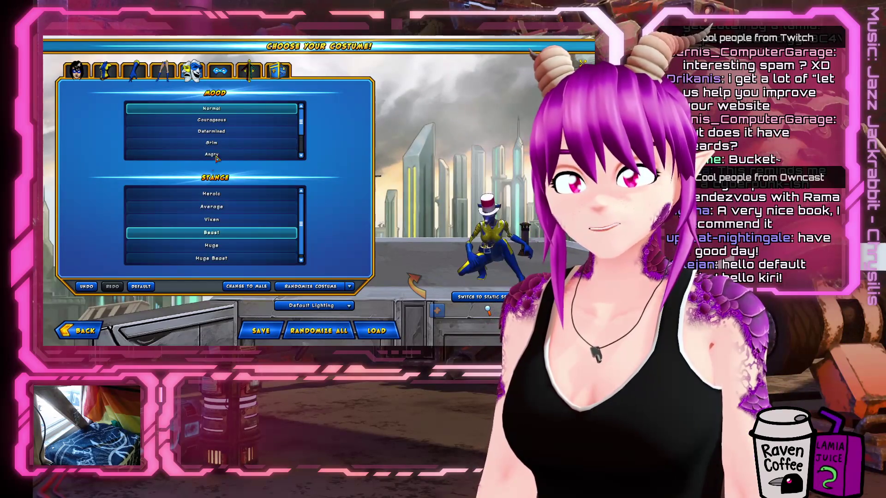
pyautogui.click(216, 132)
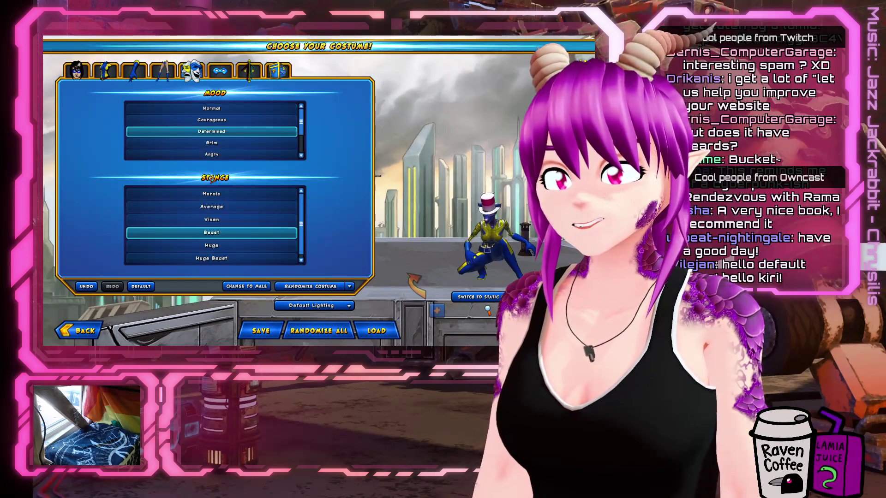
pyautogui.click(229, 73)
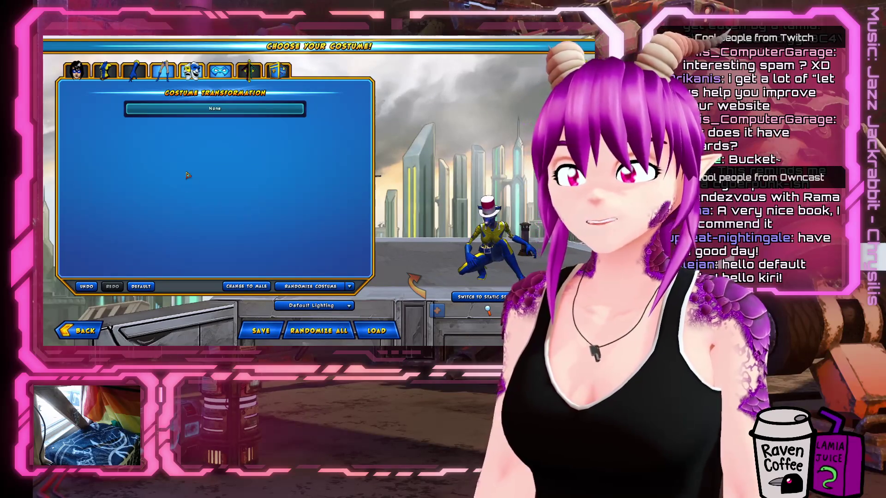
# Set the mood back to Normal and the stance to Vixen.
pyautogui.click(191, 71)
pyautogui.click(211, 108)
pyautogui.click(276, 220)
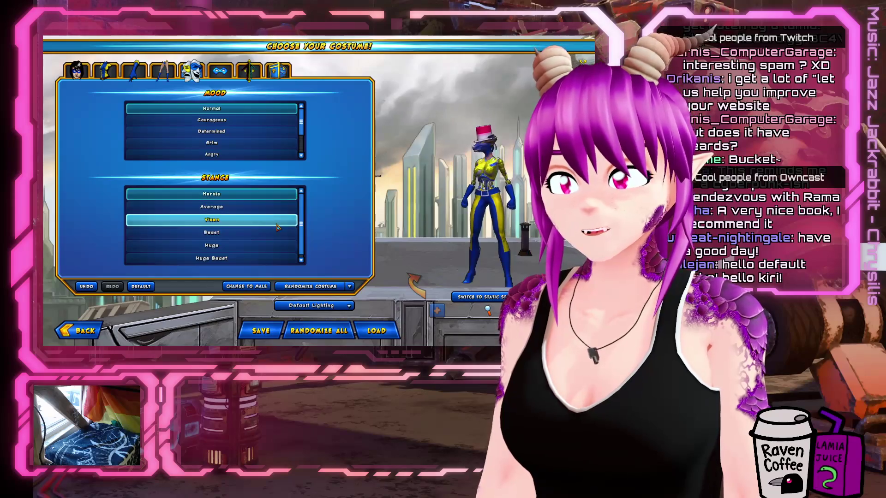
pyautogui.click(254, 73)
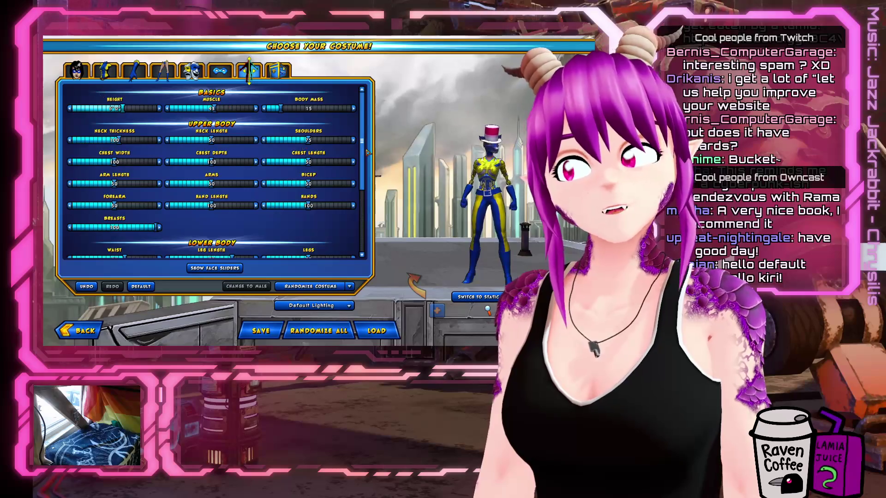
# Raise the hero's height to 5'3" and arm size to 100, then select the Shoulders costume slot.
pyautogui.scroll(-1, 128, 105)
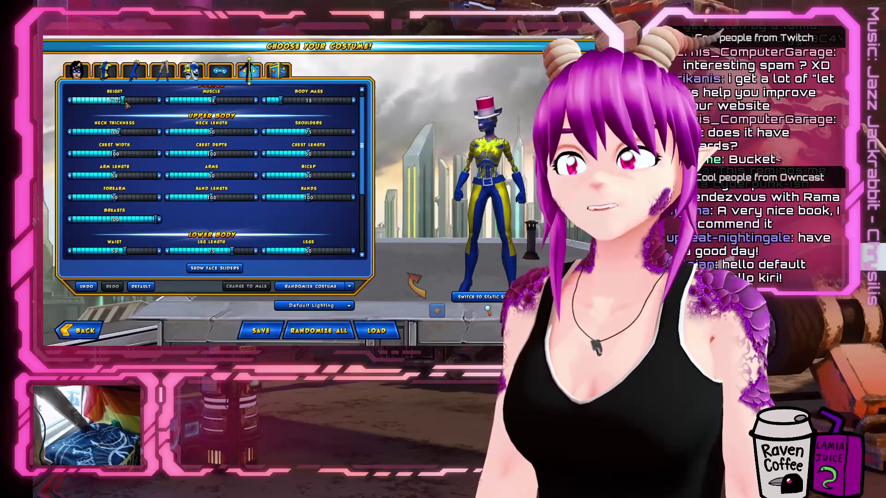
pyautogui.moveTo(80, 106)
pyautogui.mouseDown()
pyautogui.moveTo(102, 111)
pyautogui.moveTo(82, 125)
pyautogui.mouseUp()
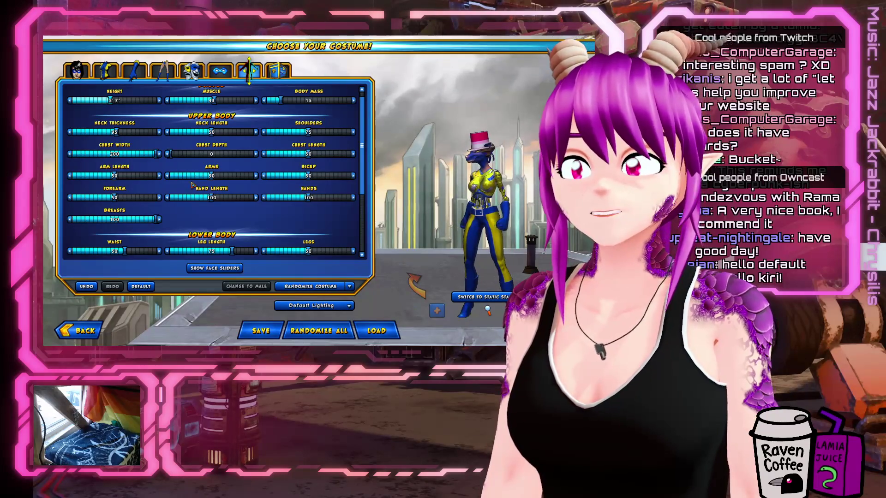
pyautogui.moveTo(248, 175); pyautogui.dragTo(253, 176)
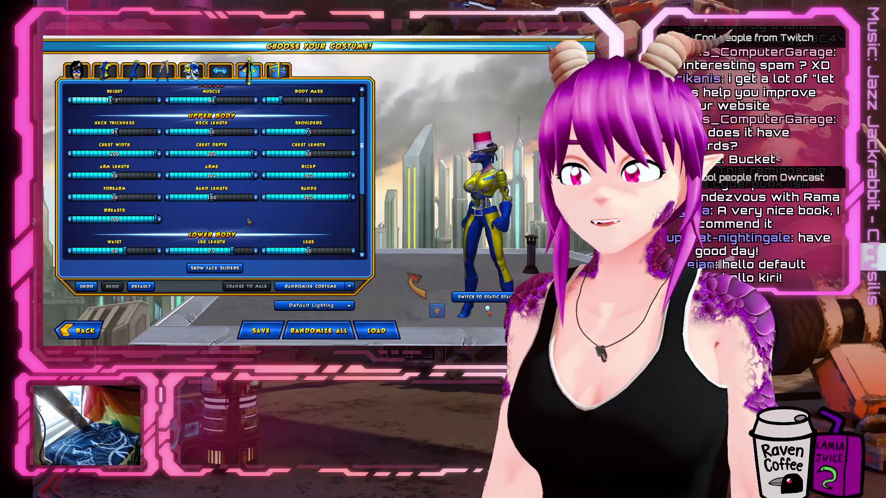
pyautogui.scroll(-2, 308, 199)
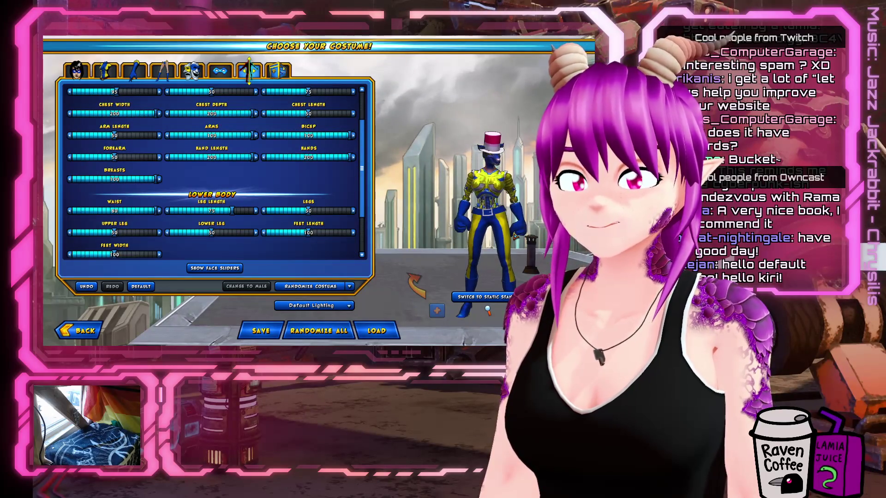
pyautogui.scroll(-3, 301, 196)
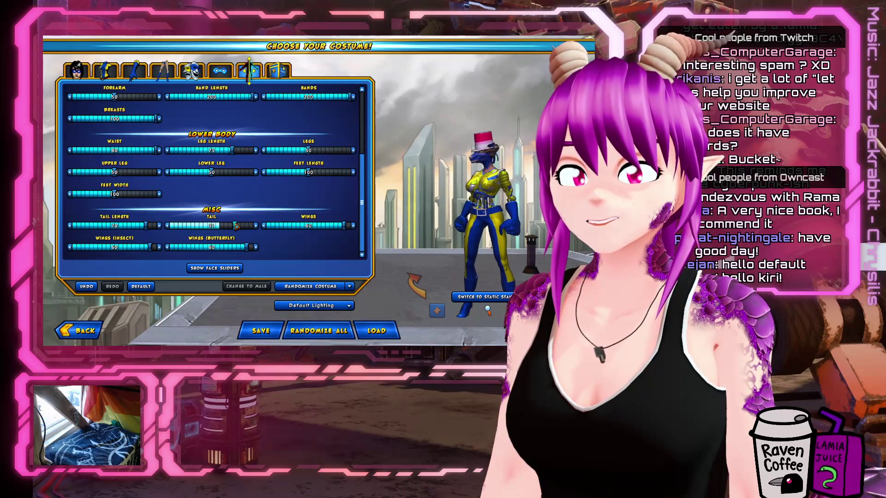
pyautogui.moveTo(518, 220); pyautogui.dragTo(544, 222)
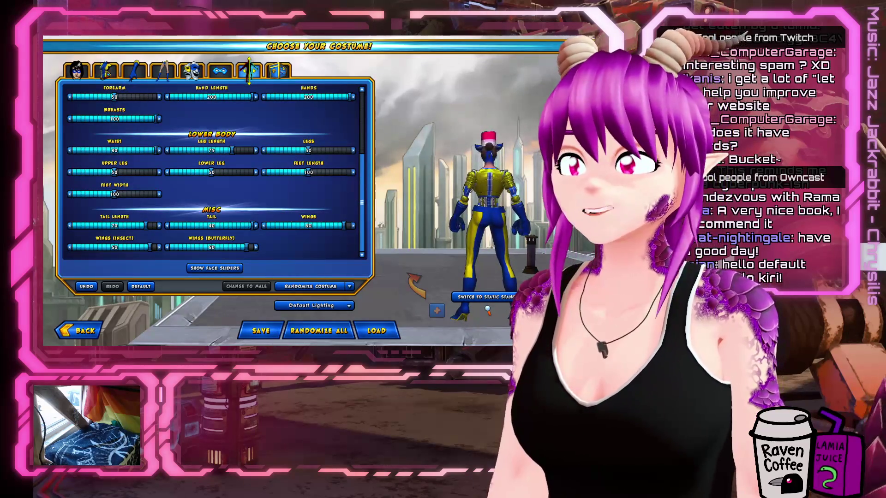
pyautogui.click(132, 61)
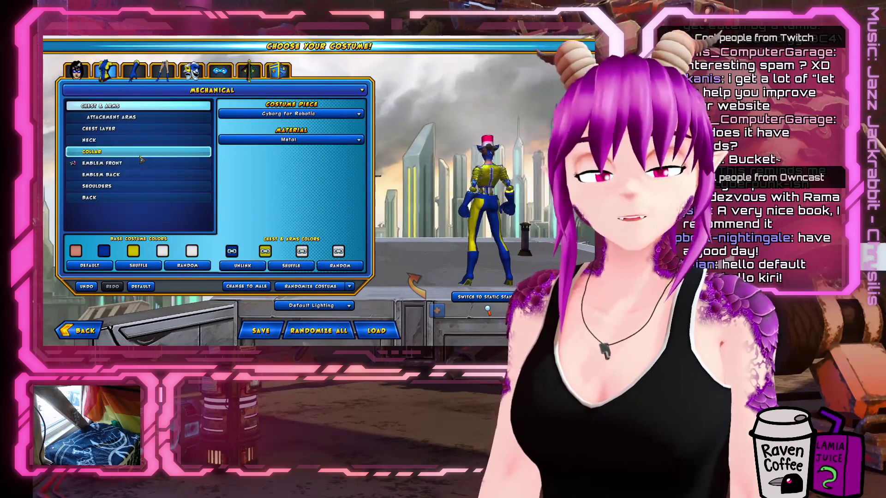
pyautogui.click(138, 186)
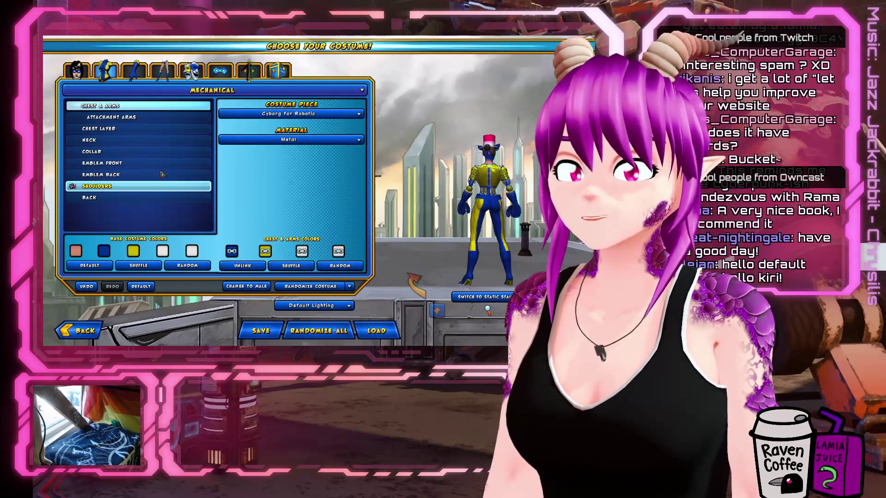
# Give the shoulders a Bear Head piece, then randomize the costume three times into a red-and-gold outfit.
pyautogui.click(288, 113)
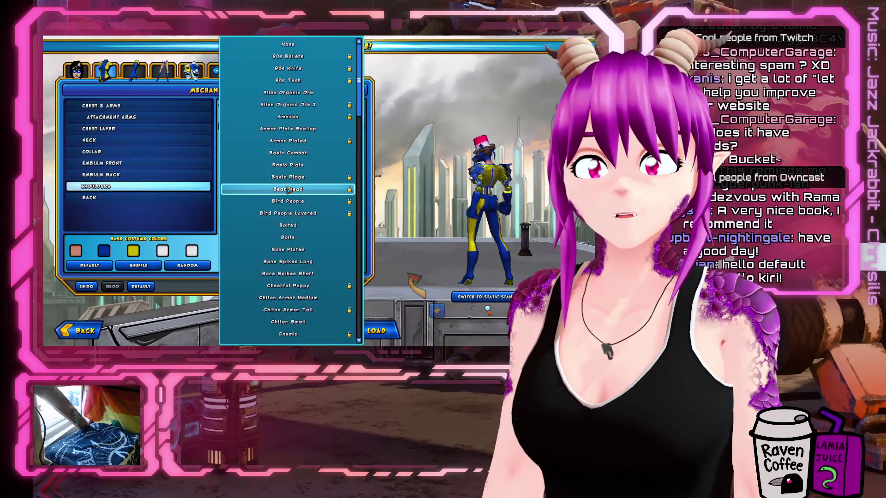
pyautogui.click(446, 213)
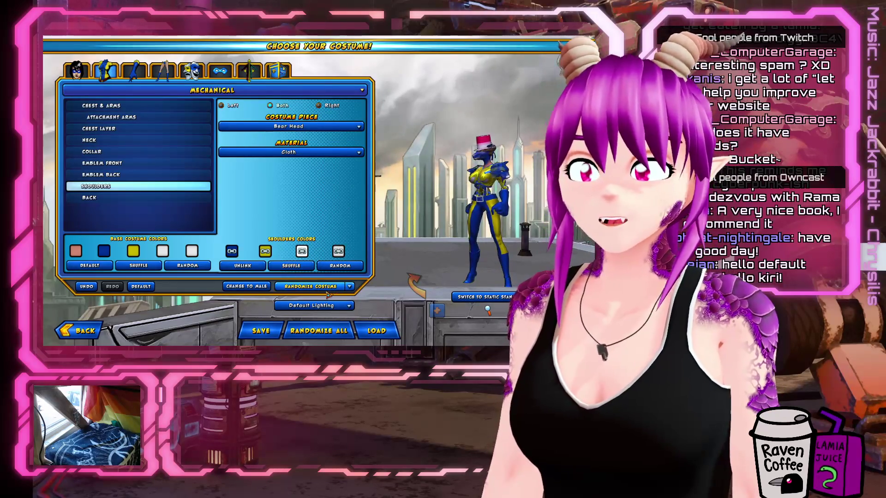
pyautogui.click(349, 281)
pyautogui.click(318, 286)
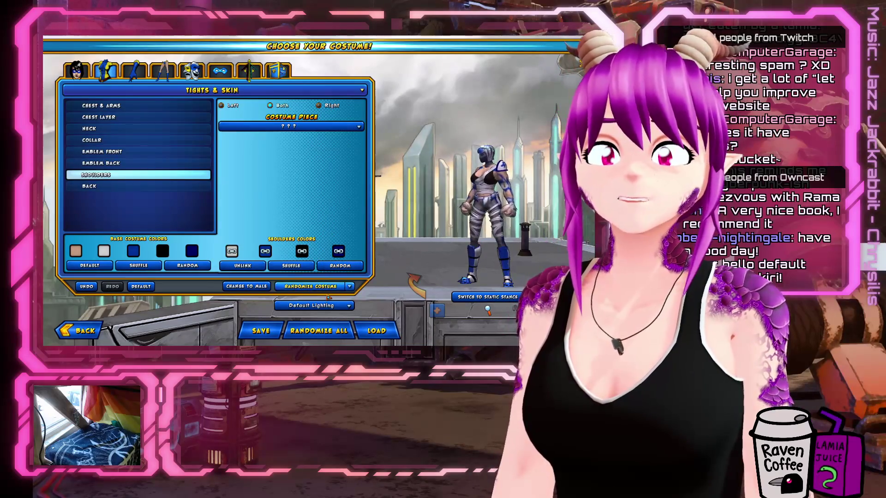
pyautogui.click(293, 262)
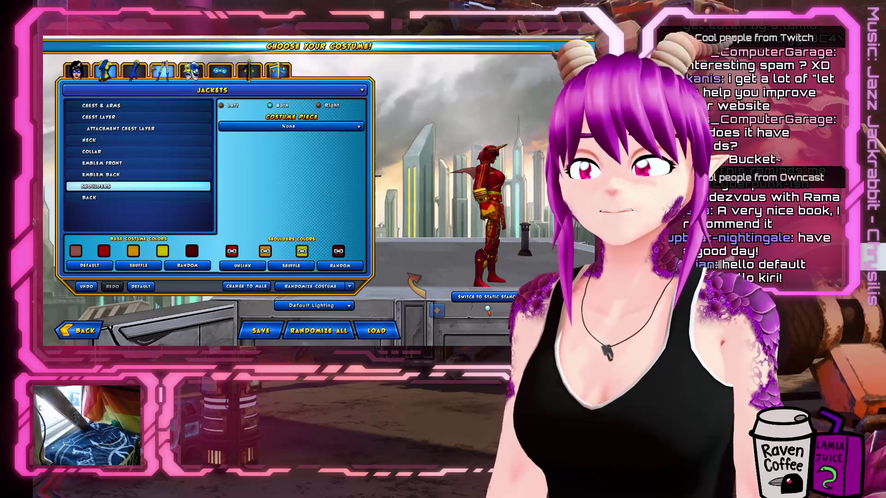
pyautogui.click(250, 71)
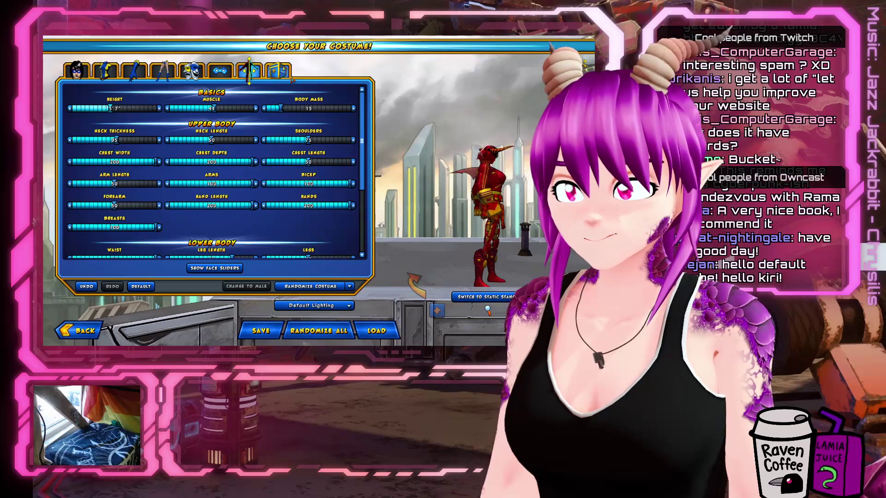
# Review the unlocked costume parts, then go back to the Innate Characteristic screen.
pyautogui.click(278, 71)
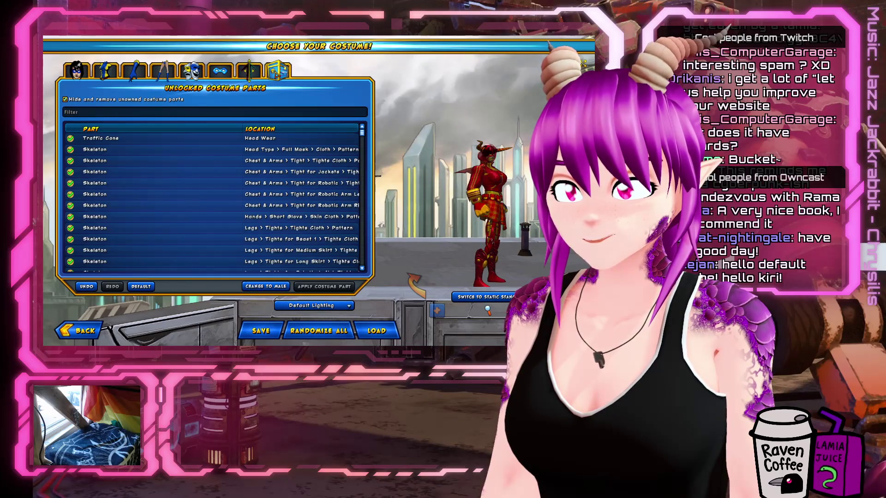
pyautogui.moveTo(363, 135)
pyautogui.mouseDown()
pyautogui.moveTo(367, 188)
pyautogui.moveTo(376, 124)
pyautogui.mouseUp()
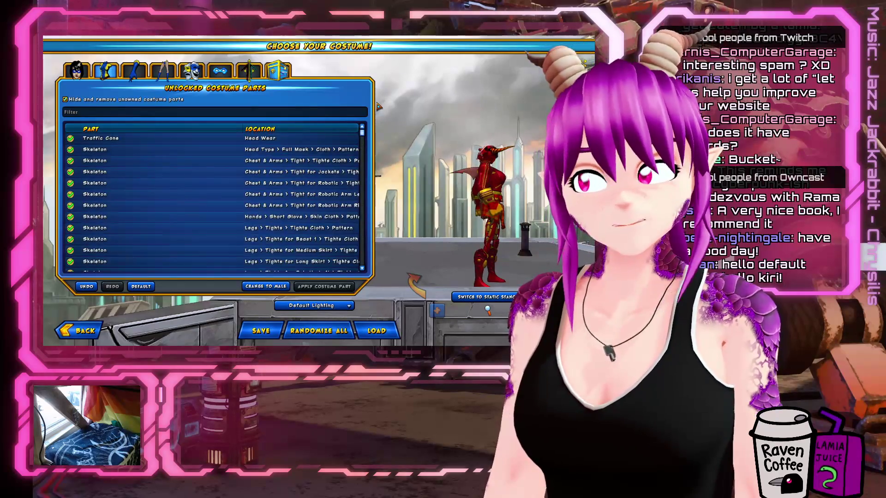
pyautogui.click(249, 71)
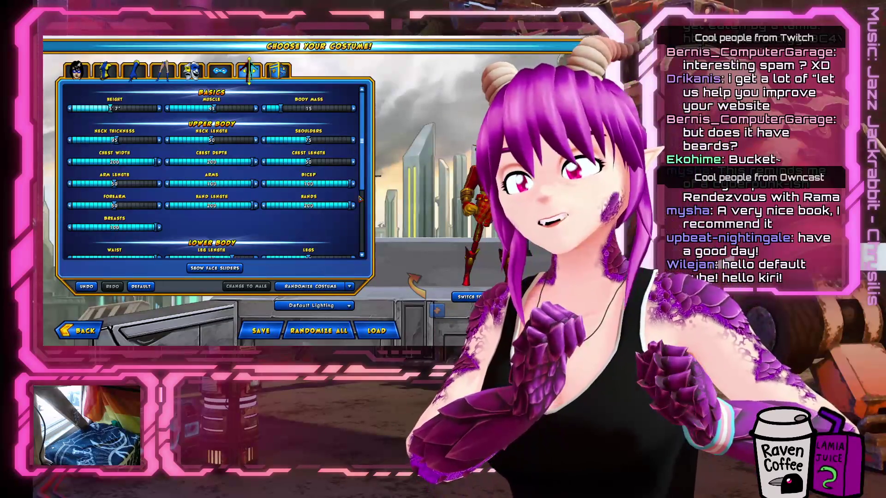
pyautogui.click(64, 335)
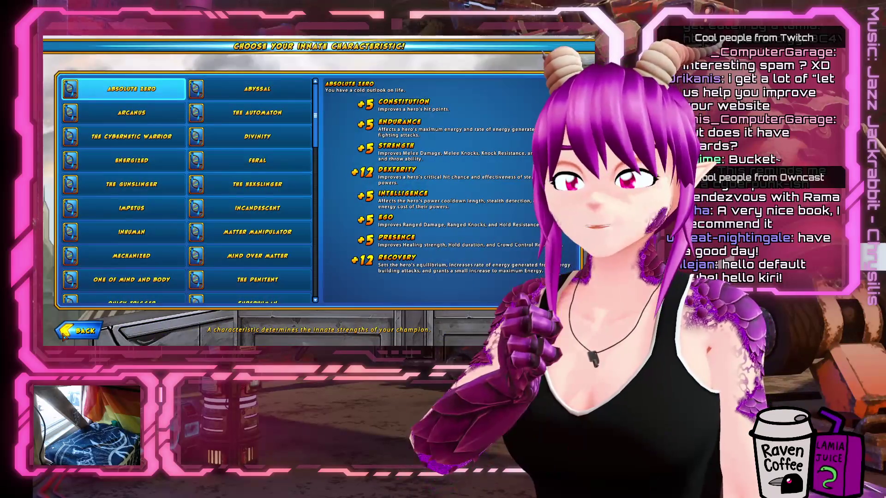
# Back out of character creation to the champion list showing the level 40 Freeform hero.
pyautogui.click(63, 337)
pyautogui.click(63, 337)
pyautogui.click(62, 338)
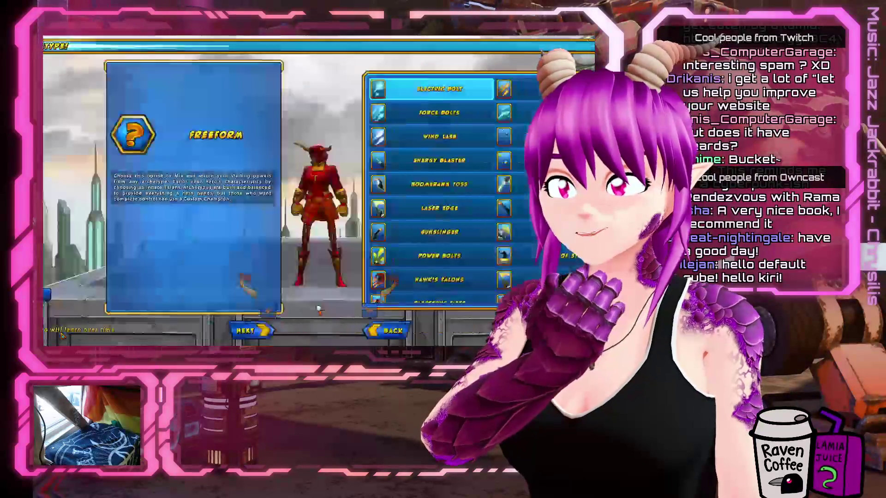
pyautogui.click(79, 329)
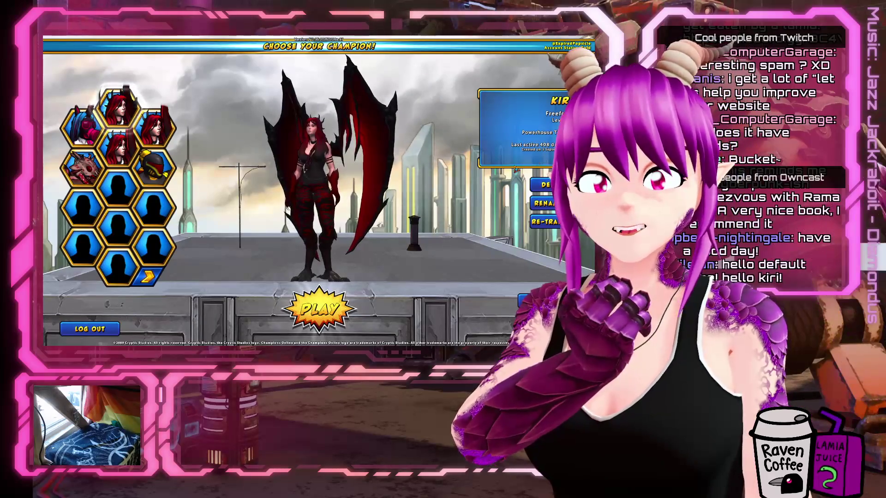
# Rotate the winged champion to show its front and spread wings, then switch to the Godot editor.
pyautogui.moveTo(229, 201); pyautogui.dragTo(95, 190)
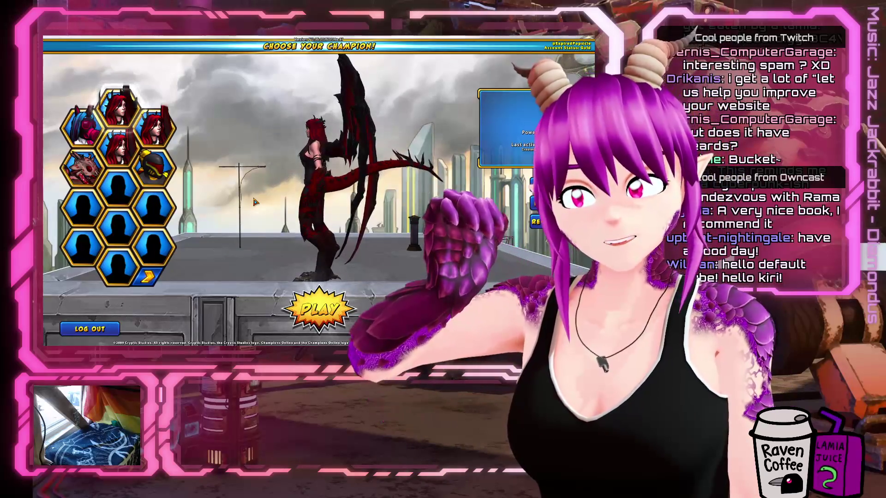
pyautogui.moveTo(257, 204); pyautogui.dragTo(180, 214)
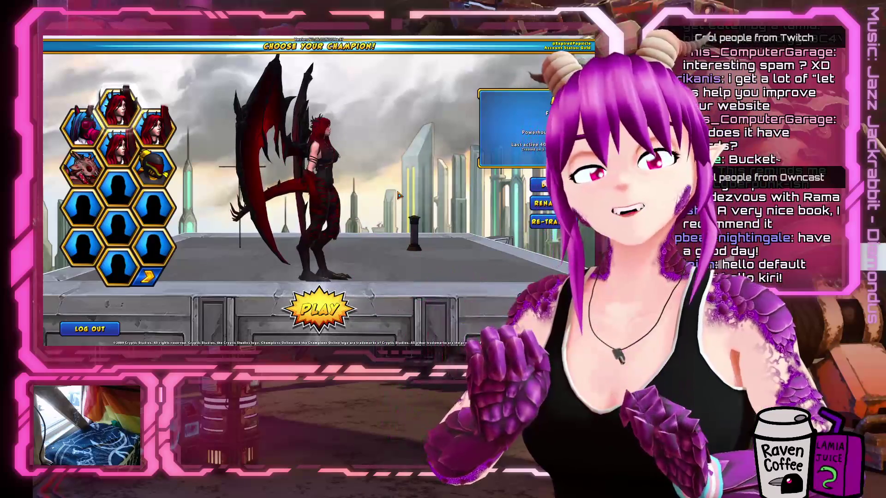
pyautogui.hotkey('alt', 'Tab')
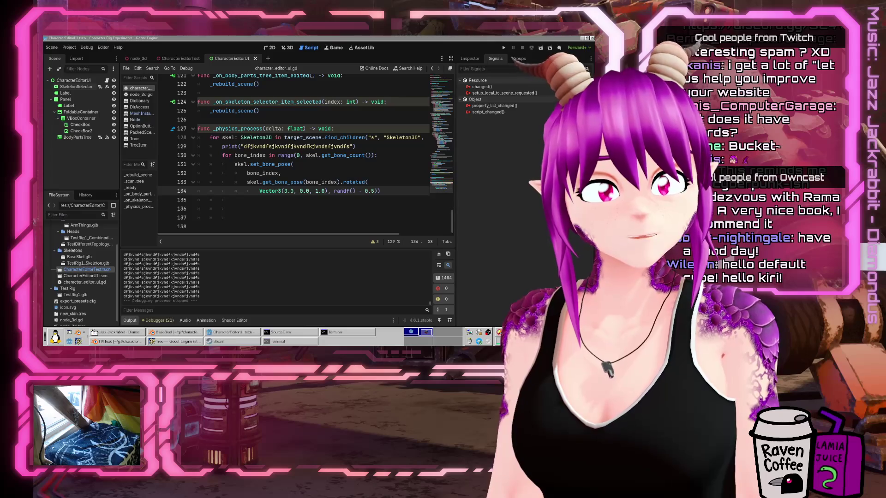
# Switch from Godot's character_editor_ui.gd script back to the full-screen Champions Online game.
pyautogui.hotkey('alt', 'Tab')
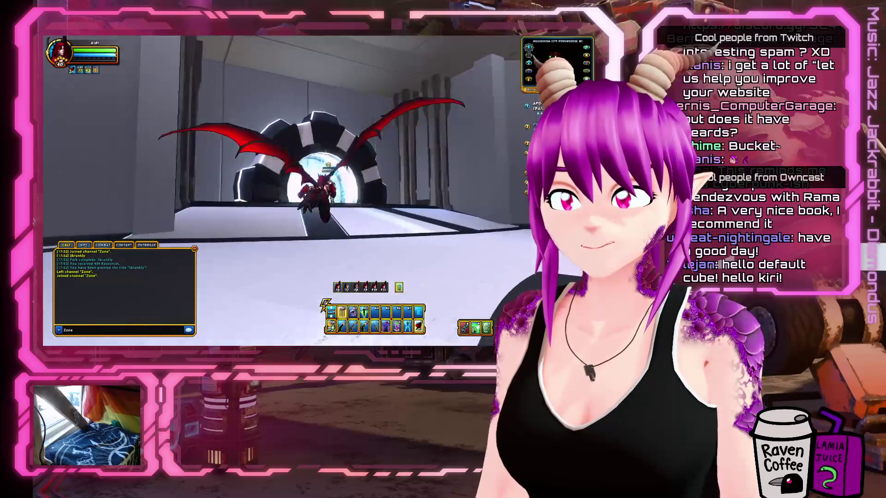
# Move the hero into the portal, confirm the map transfer, and fly across the plaza.
pyautogui.press('w')
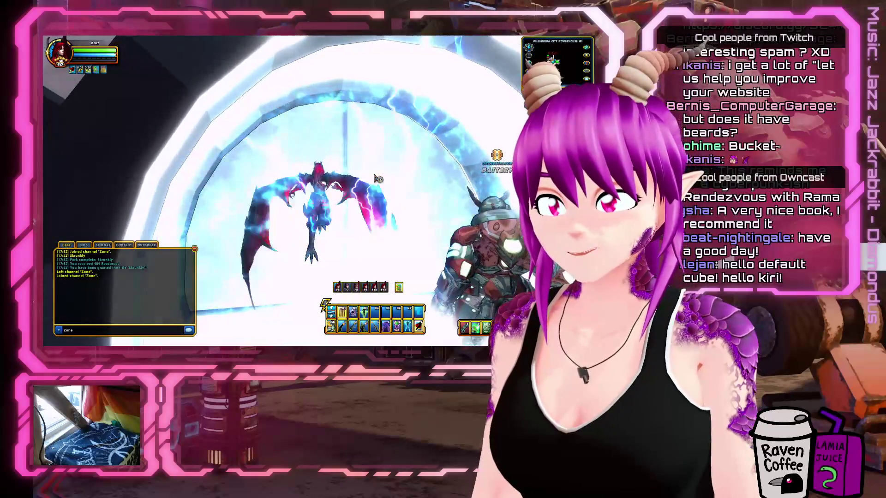
pyautogui.press('Return')
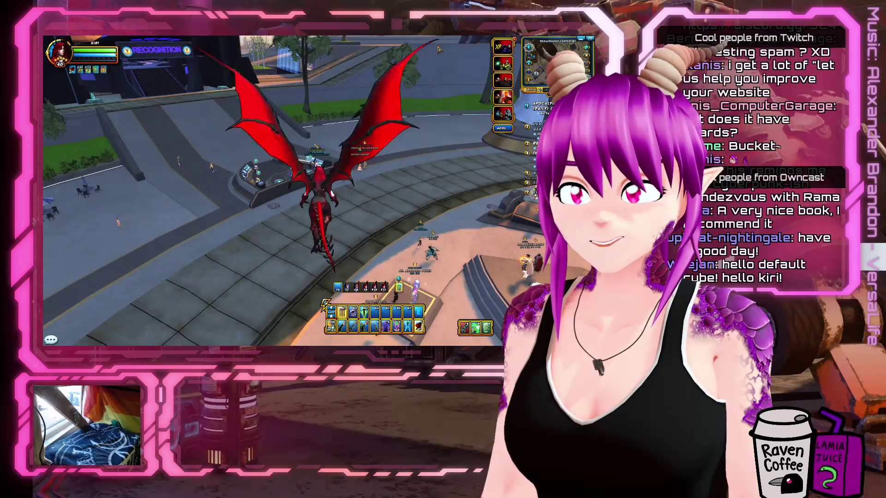
pyautogui.press('Tab')
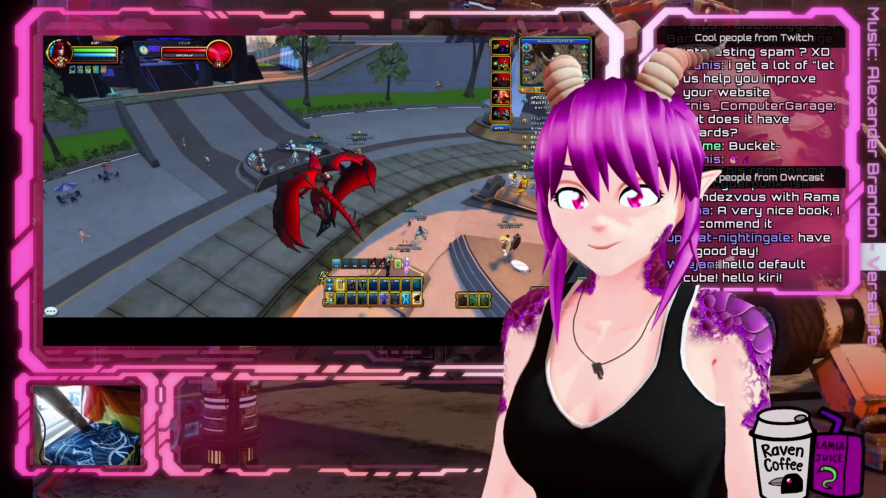
# Restore Champions Online as a smaller window from its taskbar context menu and bring up the game menu.
pyautogui.rightClick(182, 347)
pyautogui.click(180, 269)
pyautogui.click(349, 184)
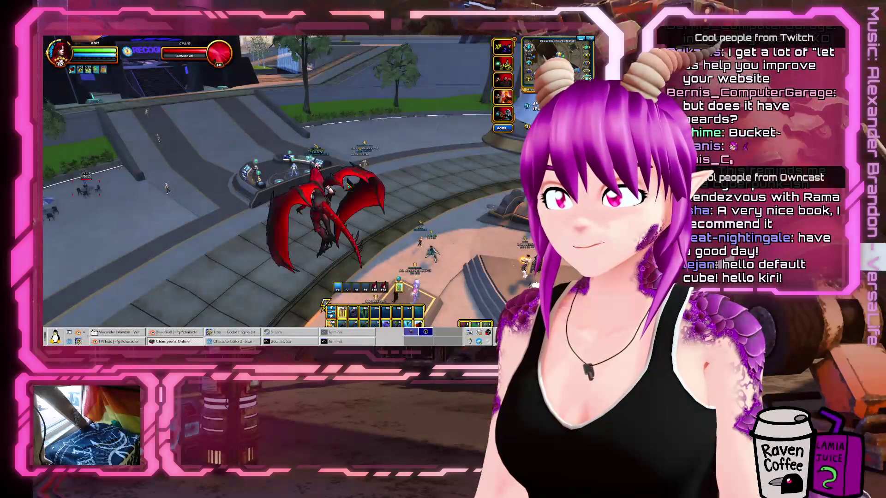
pyautogui.rightClick(198, 342)
pyautogui.click(173, 344)
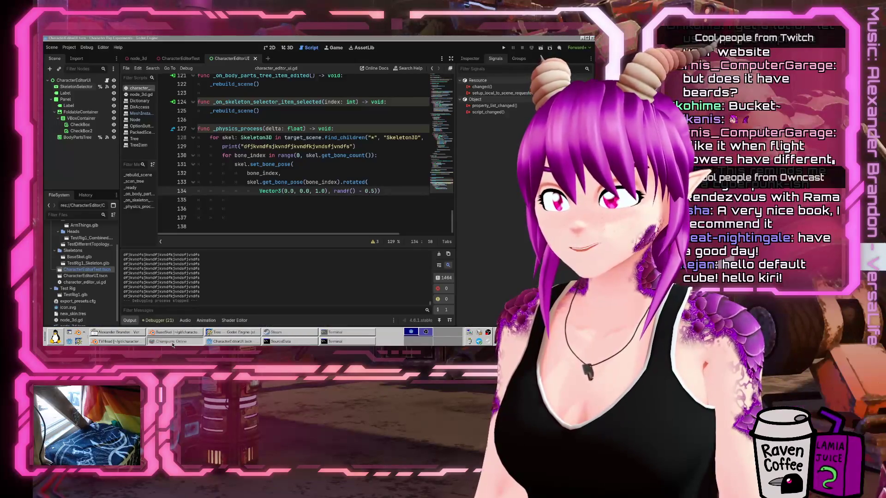
pyautogui.click(173, 345)
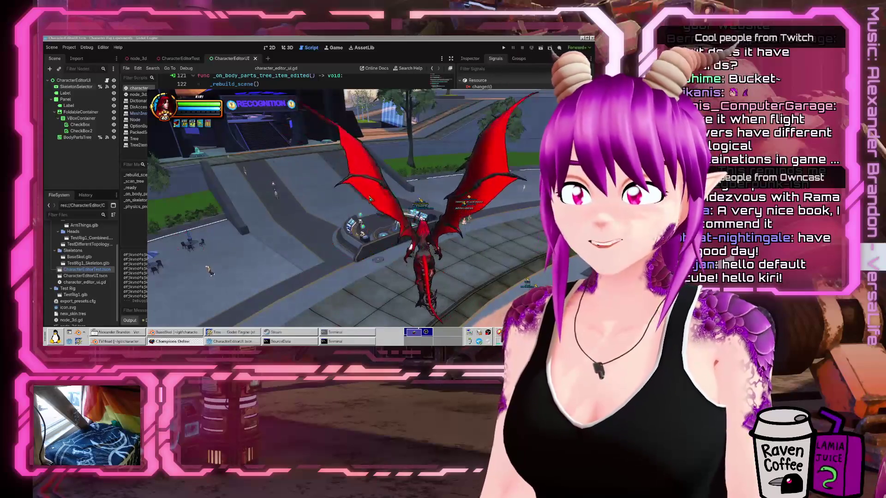
pyautogui.press('Escape')
# Set the Video display mode to Windowed and move the game window down to reveal Godot's menus.
pyautogui.click(427, 225)
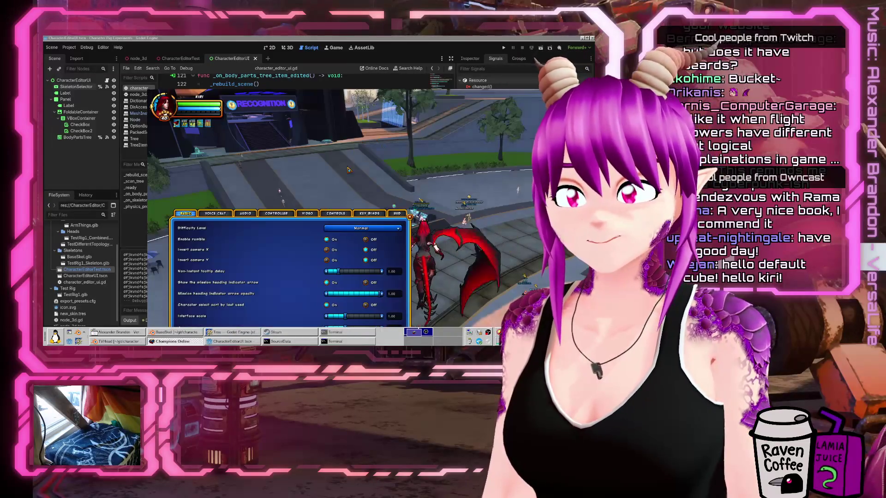
pyautogui.click(308, 213)
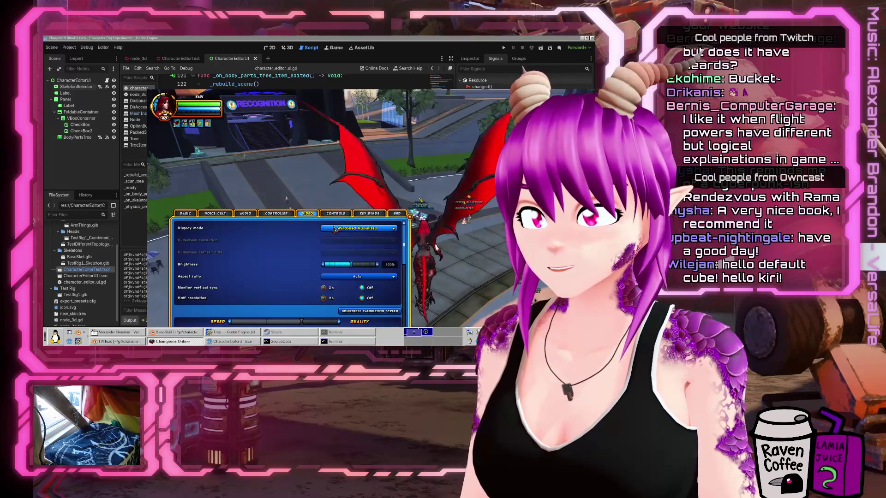
pyautogui.click(359, 238)
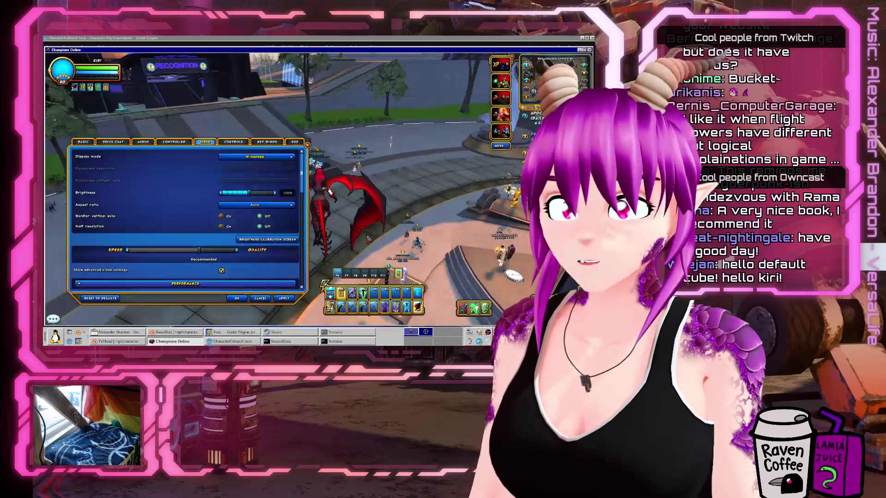
pyautogui.click(236, 298)
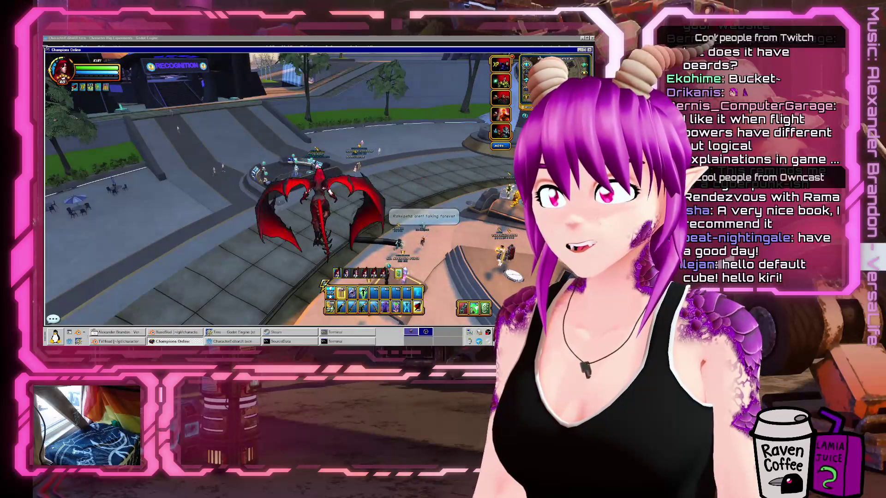
pyautogui.moveTo(65, 50); pyautogui.dragTo(65, 101)
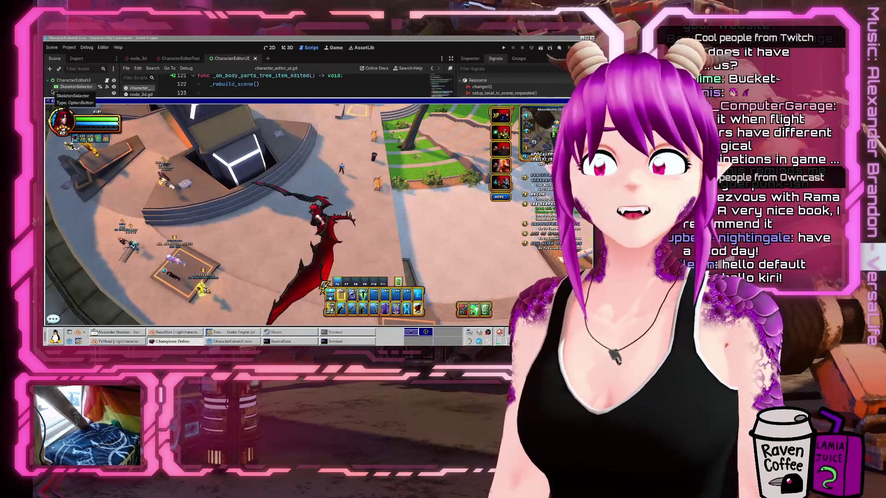
# Narrow the game window and move it right to expose Godot's scene and file docks.
pyautogui.moveTo(421, 100); pyautogui.dragTo(420, 49)
pyautogui.moveTo(565, 273); pyautogui.dragTo(326, 272)
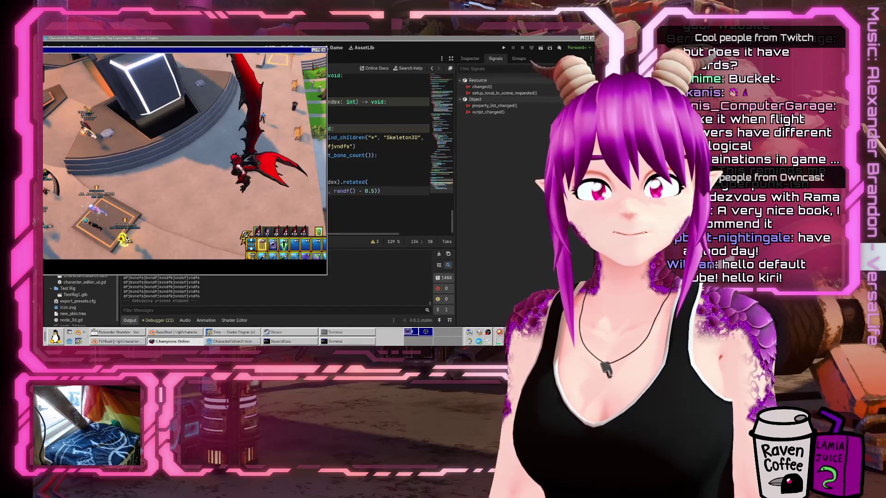
pyautogui.moveTo(202, 48); pyautogui.dragTo(426, 62)
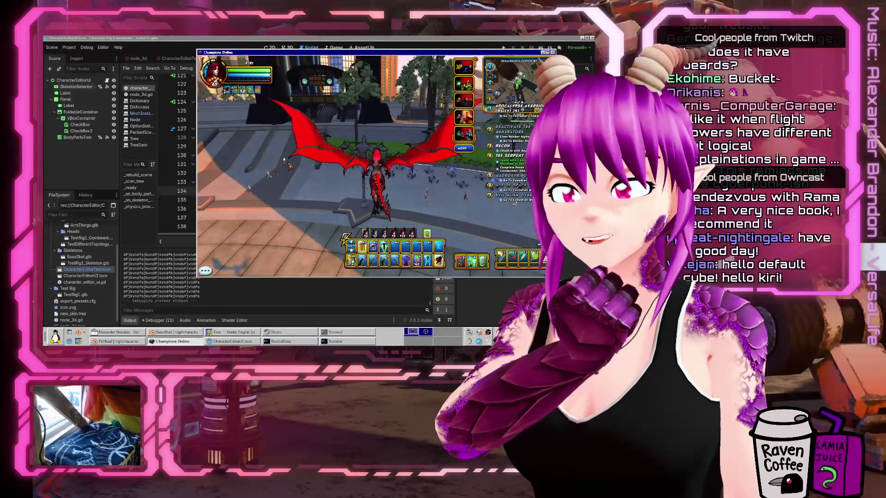
pyautogui.moveTo(265, 184); pyautogui.dragTo(240, 185)
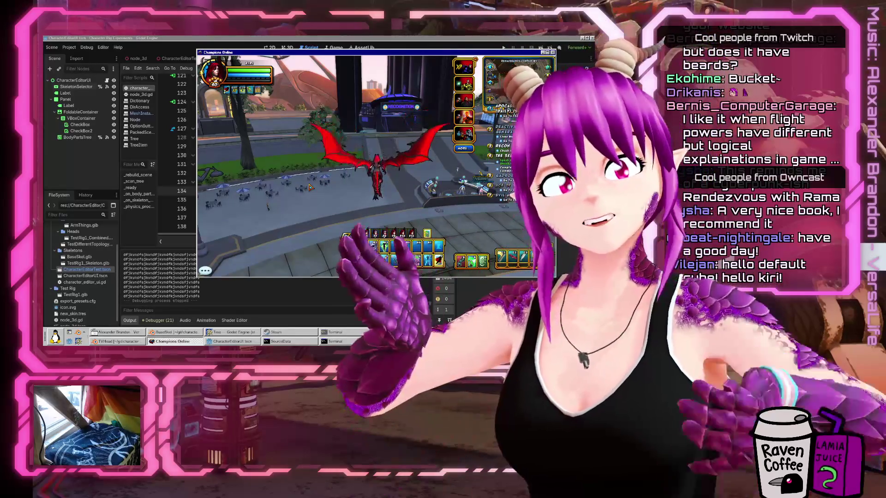
# Fly the winged champion through the glowing portal, briefly expanding chat, and land beside the tailor.
pyautogui.press('w')
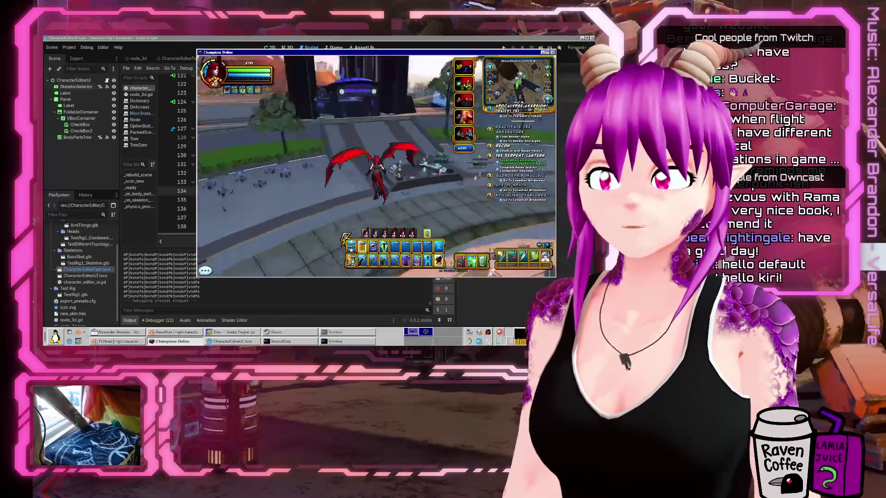
pyautogui.click(205, 271)
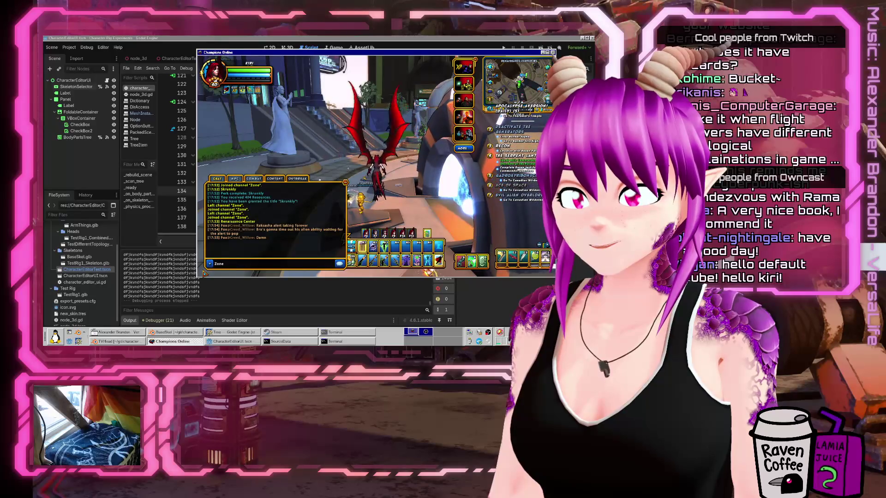
pyautogui.press('w')
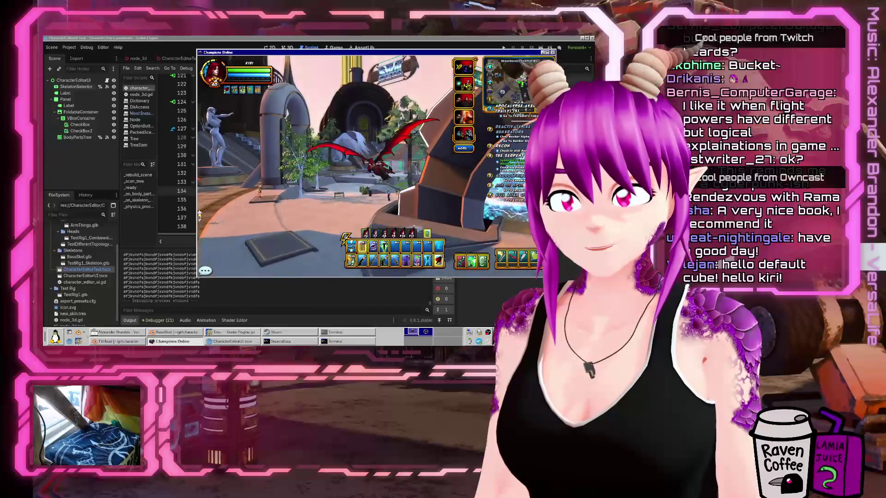
pyautogui.press('w')
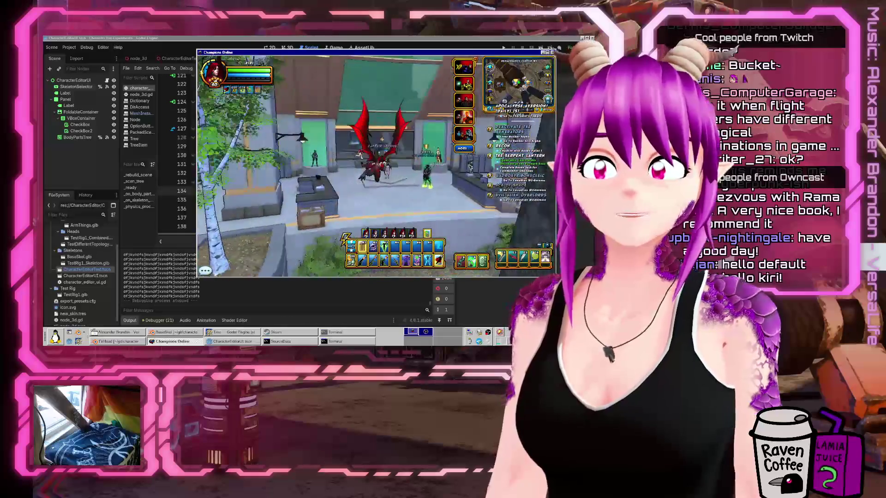
pyautogui.press('w')
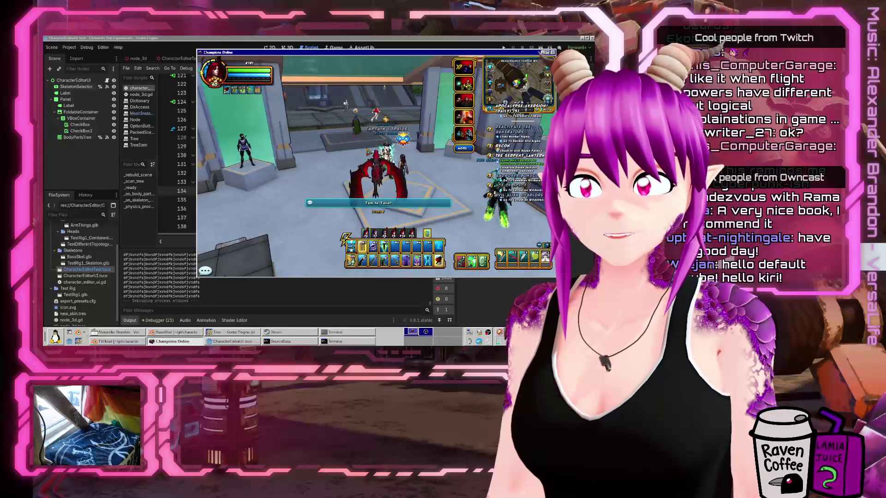
# Open the tailor's costume screen, leave without changes, and take off above the green-tiled platform.
pyautogui.press('w')
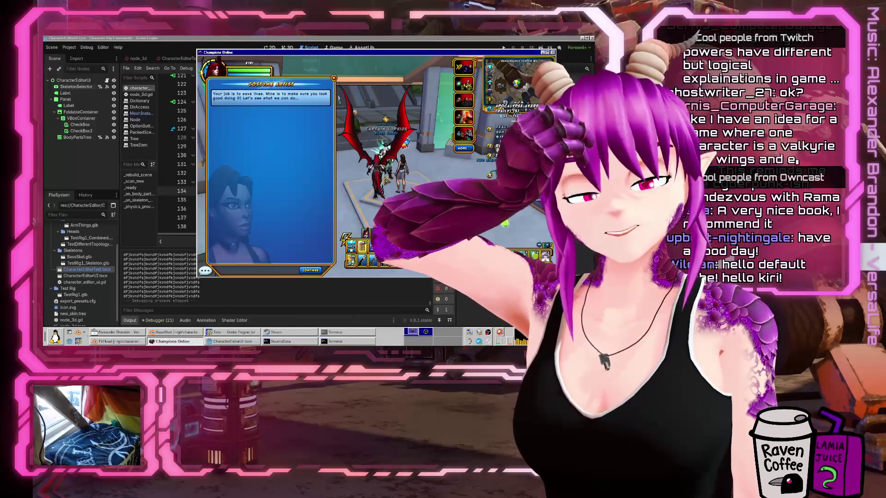
pyautogui.click(310, 270)
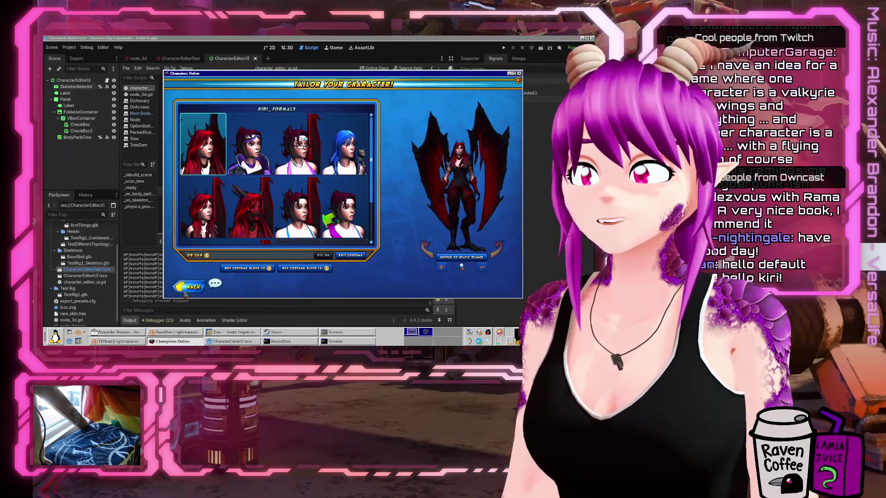
pyautogui.click(189, 286)
pyautogui.press('w')
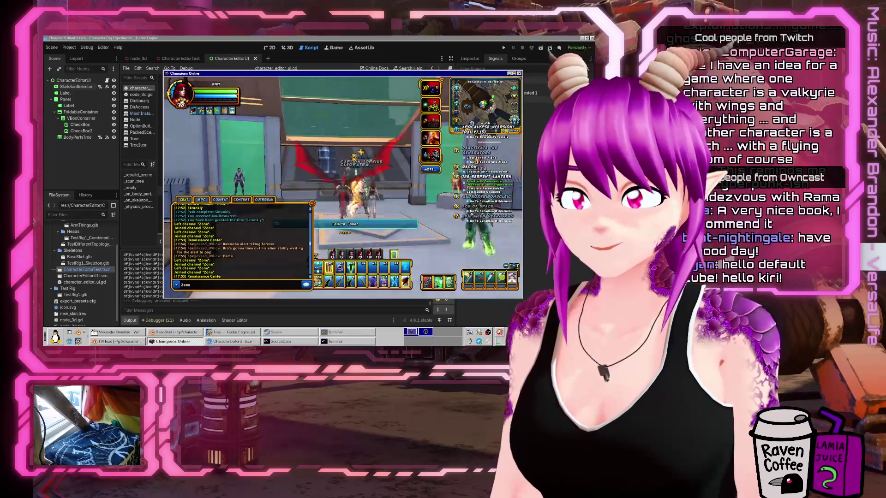
pyautogui.press('space')
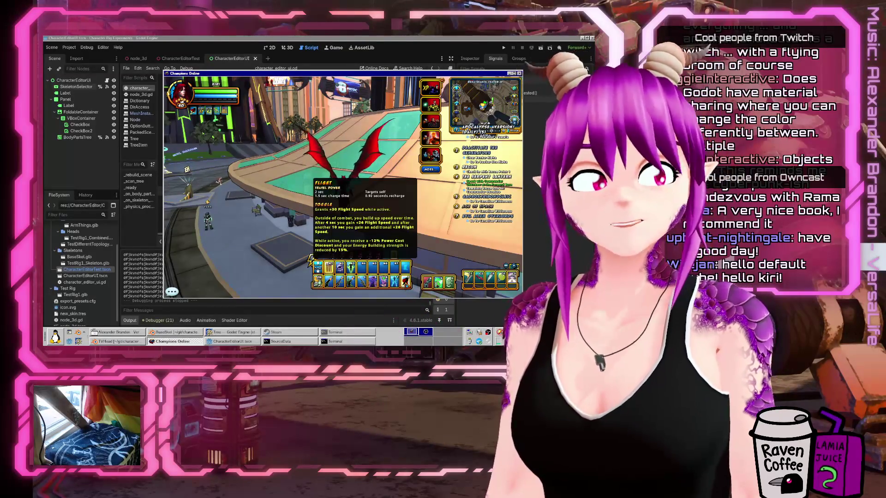
# Summon the red grav bike and ride it across the plaza into the park.
pyautogui.moveTo(501, 279)
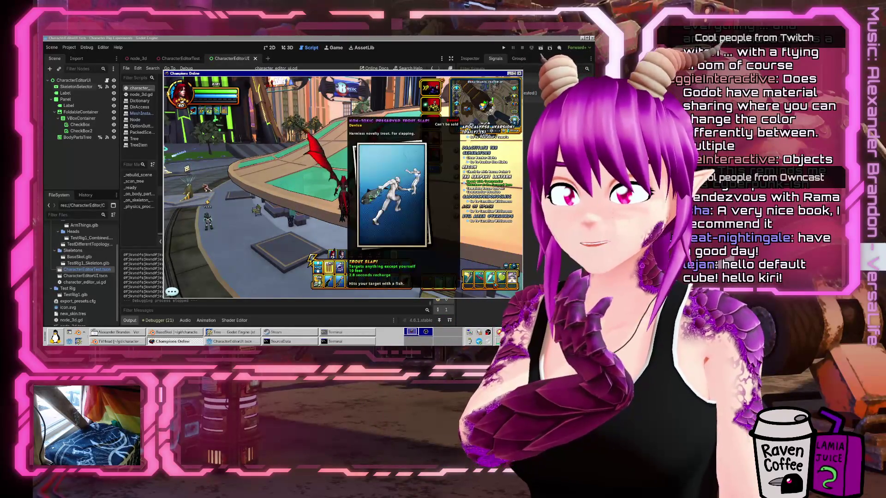
pyautogui.click(480, 280)
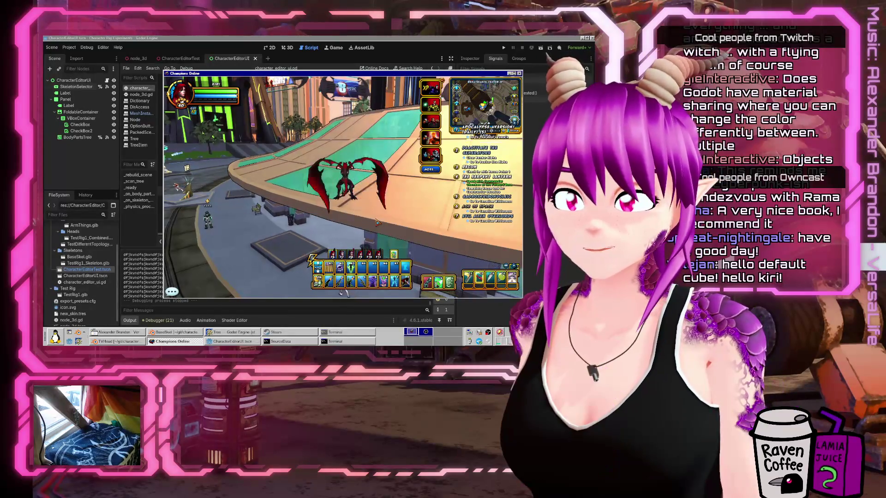
pyautogui.press('w')
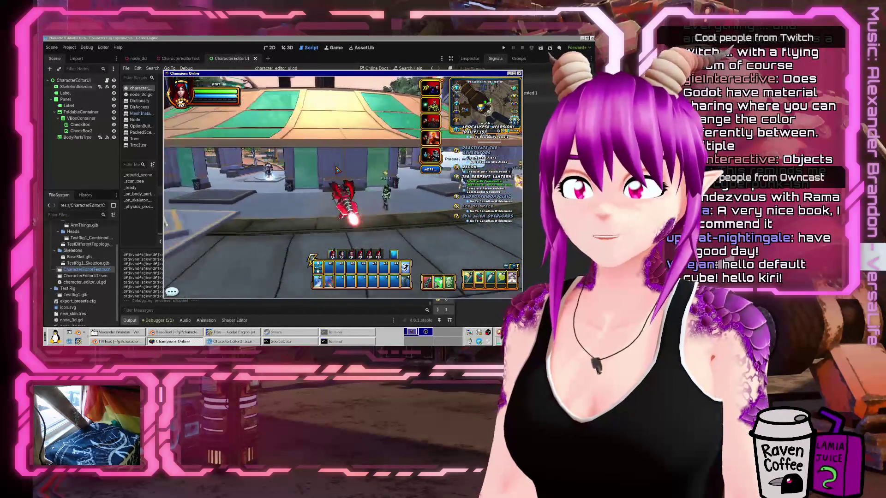
pyautogui.press('w')
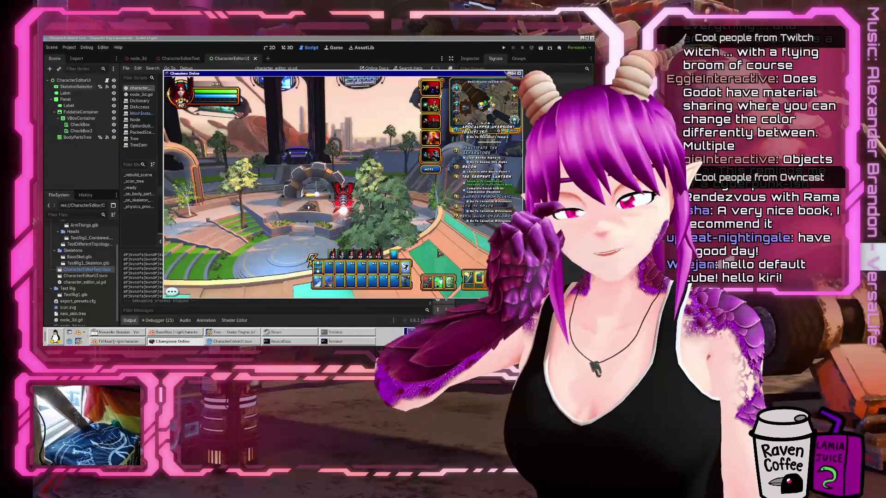
# Steer the grav bike left toward the towers, then quit Champions Online with Alt+F4.
pyautogui.moveTo(450, 280)
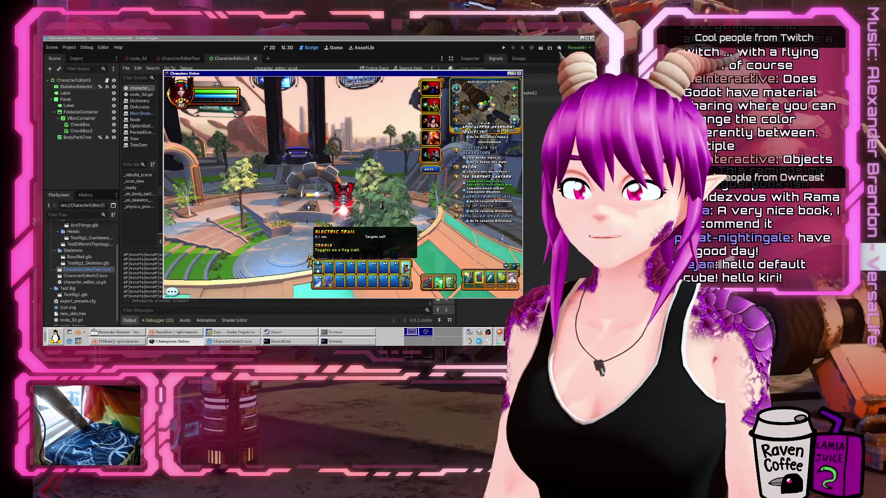
pyautogui.press('a')
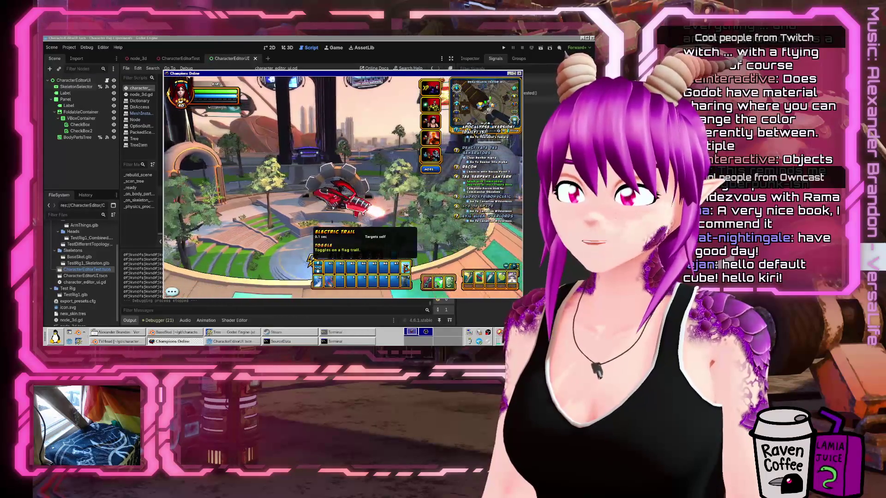
pyautogui.press('a')
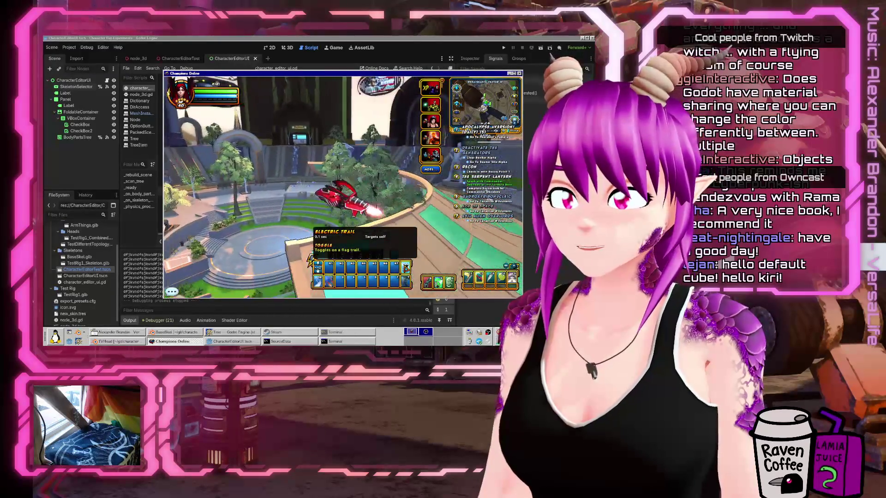
pyautogui.press('a')
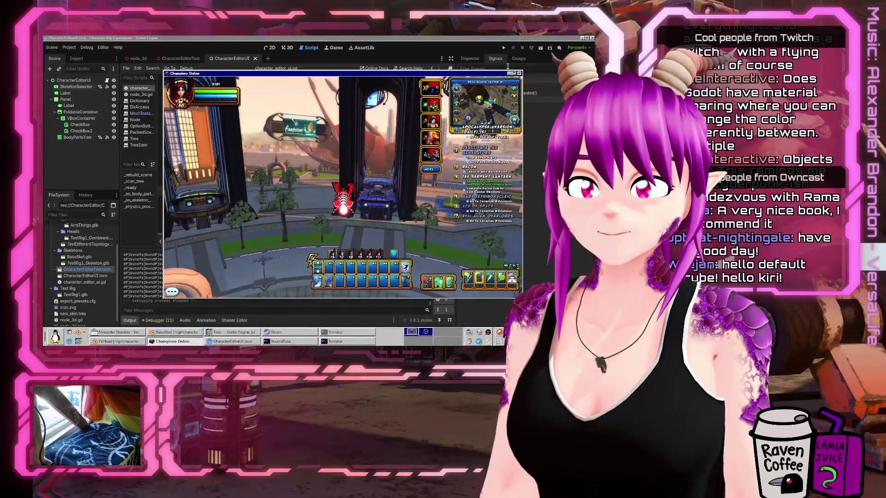
pyautogui.hotkey('alt', 'F4')
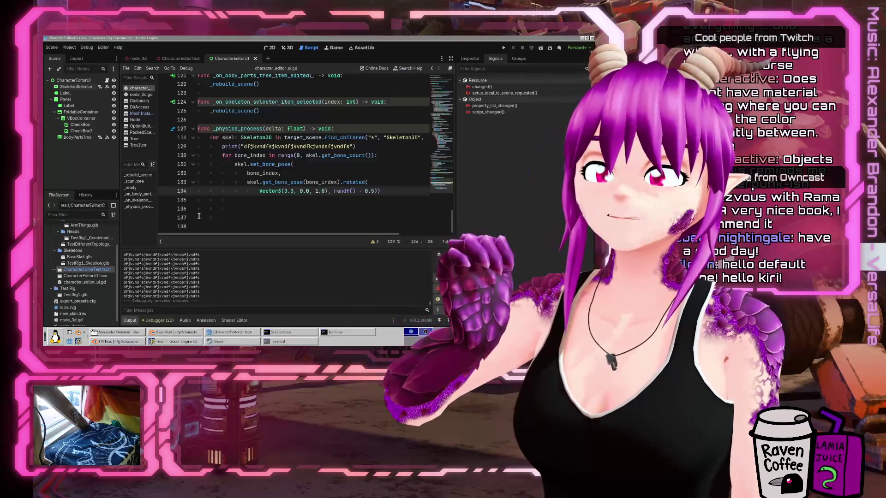
# Run the character editor prototype with F5 to launch the Character Rig Experiments window.
pyautogui.press('F5')
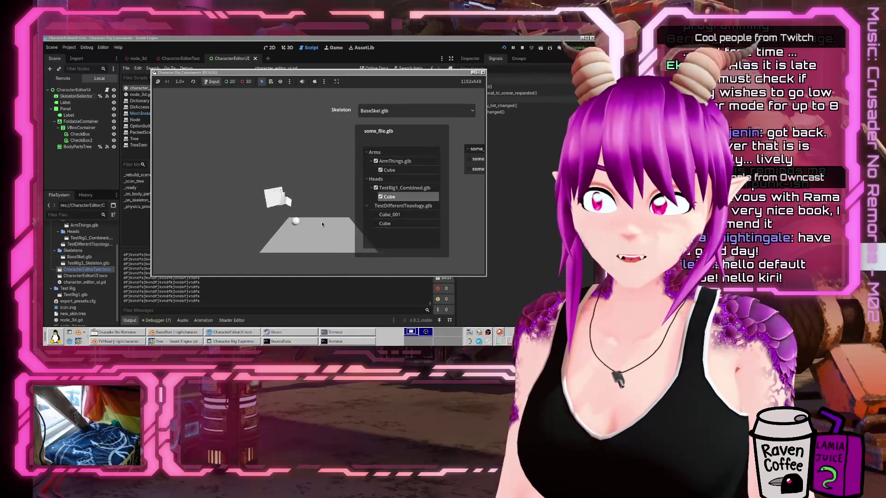
# Stop the prototype, open the CharacterEditorTest scene and drag its Camera3D to the right.
pyautogui.click(483, 73)
pyautogui.click(289, 48)
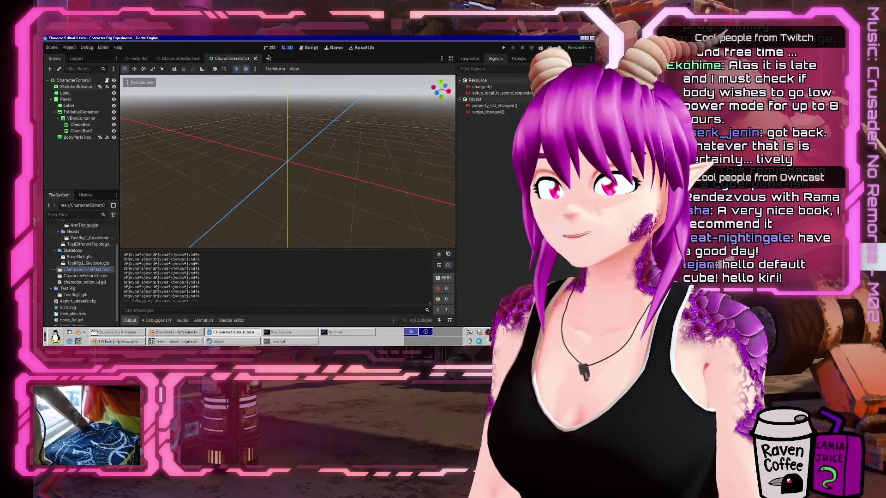
pyautogui.click(270, 47)
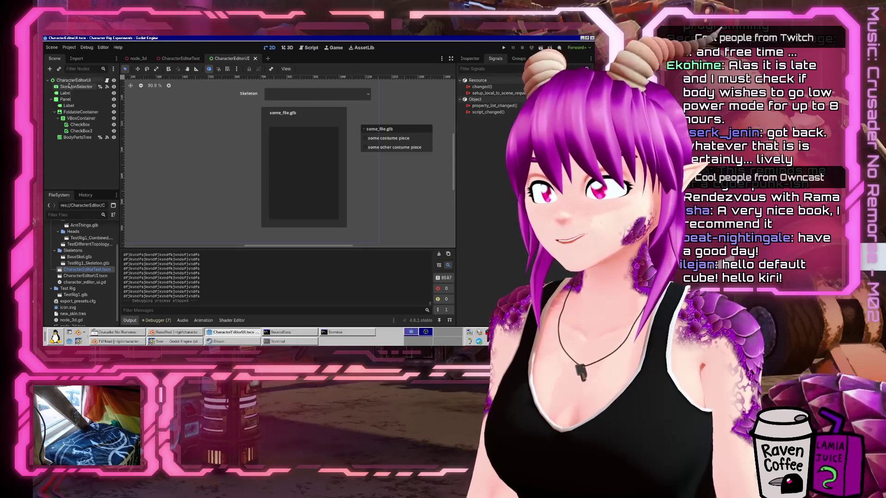
pyautogui.click(176, 58)
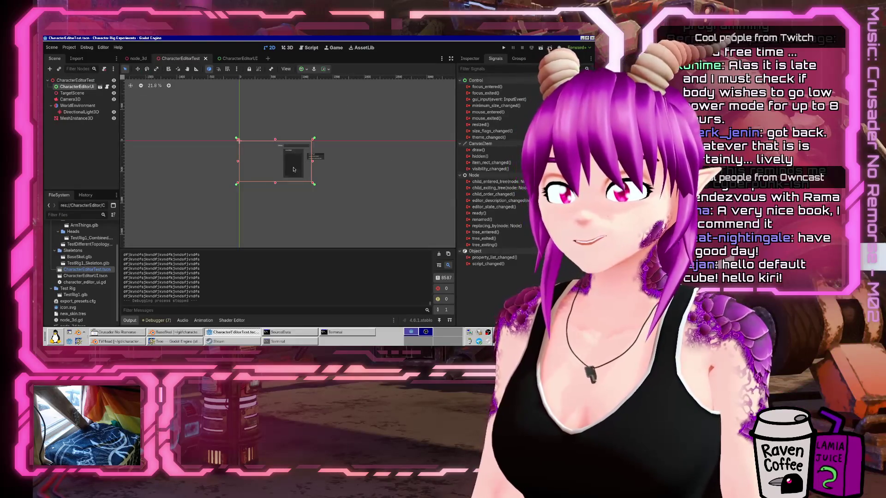
pyautogui.scroll(2, 246, 178)
pyautogui.click(75, 80)
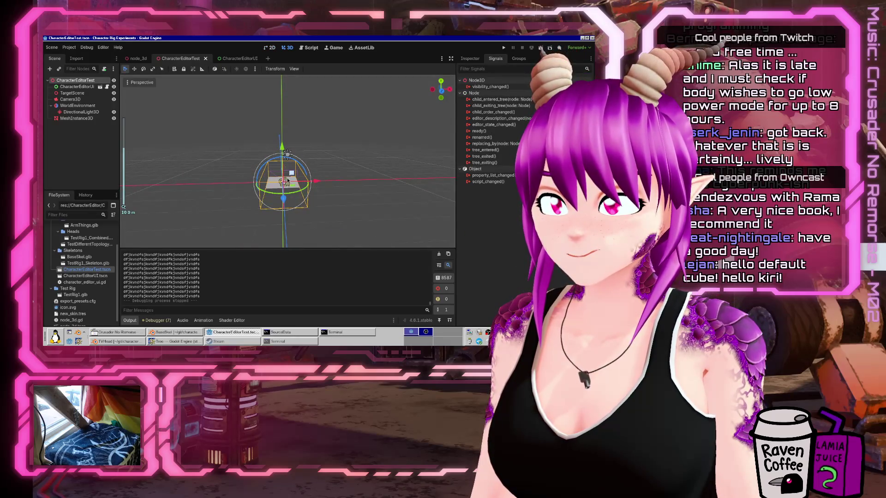
pyautogui.click(271, 178)
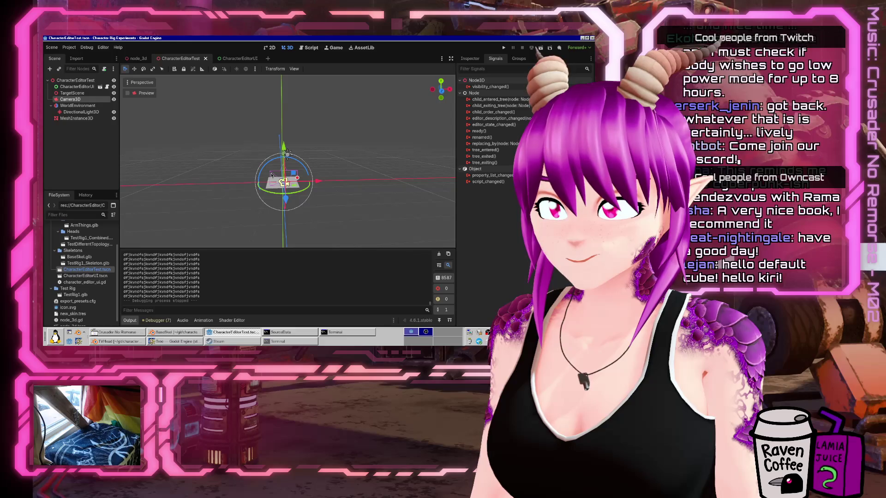
pyautogui.moveTo(272, 175); pyautogui.dragTo(283, 174)
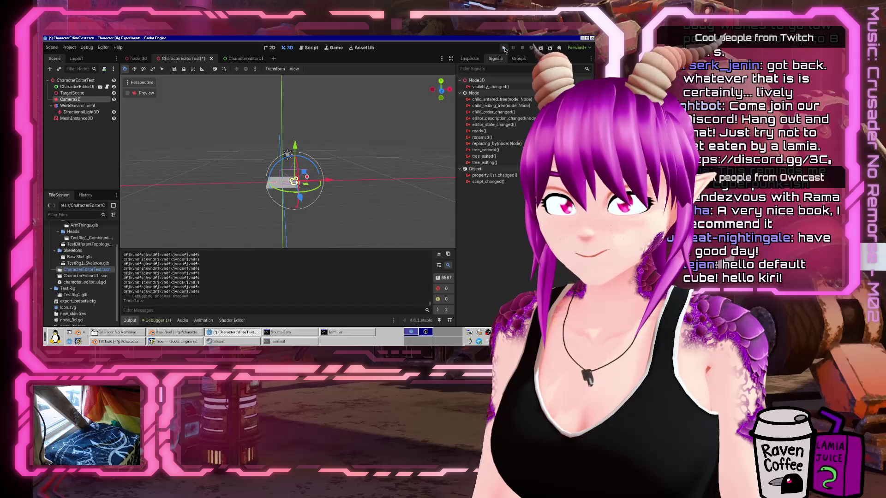
# Run the prototype, nudge the camera further along X, and tick the ArmThings and TestRig1_Combined cubes.
pyautogui.click(504, 48)
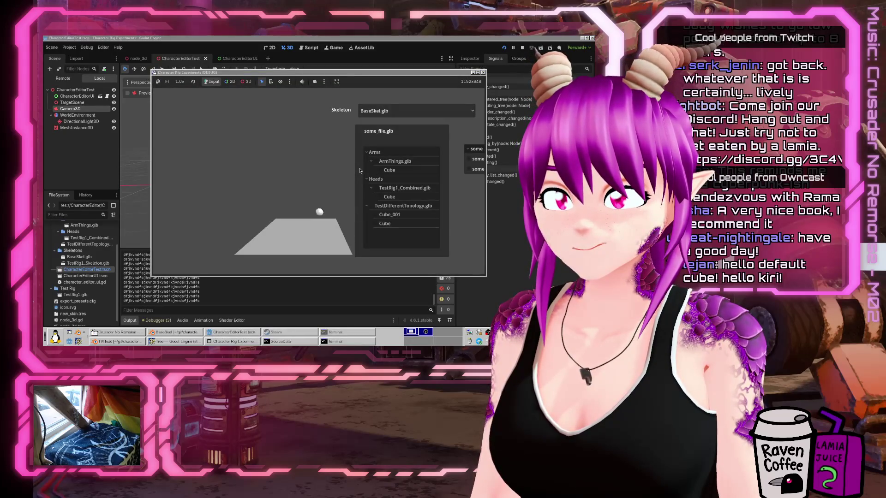
pyautogui.press('F8')
pyautogui.moveTo(328, 180); pyautogui.dragTo(340, 183)
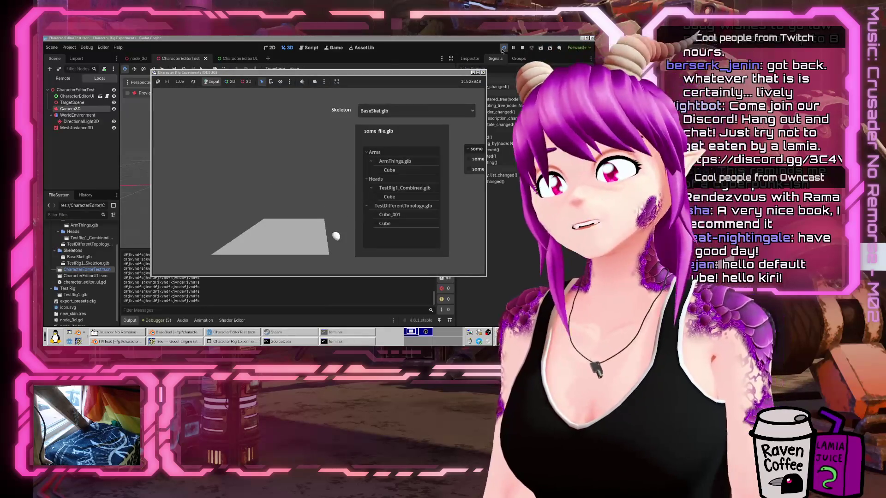
pyautogui.click(380, 170)
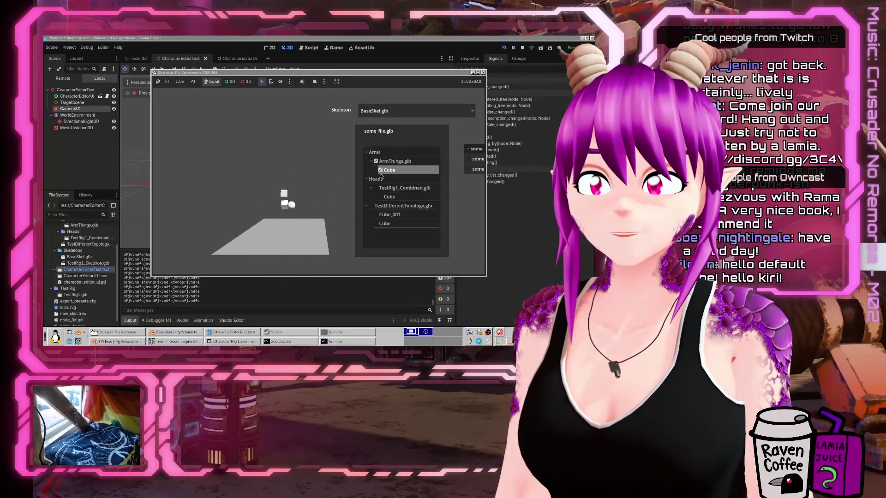
pyautogui.click(380, 197)
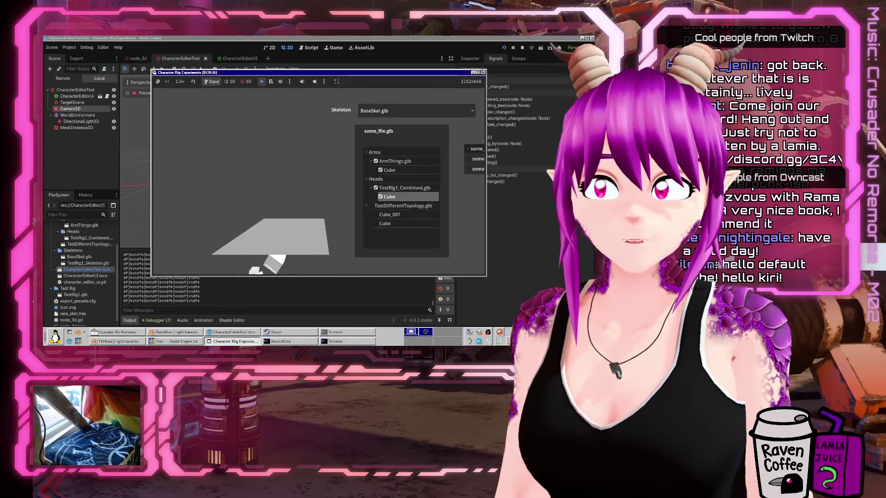
pyautogui.click(483, 72)
pyautogui.click(311, 47)
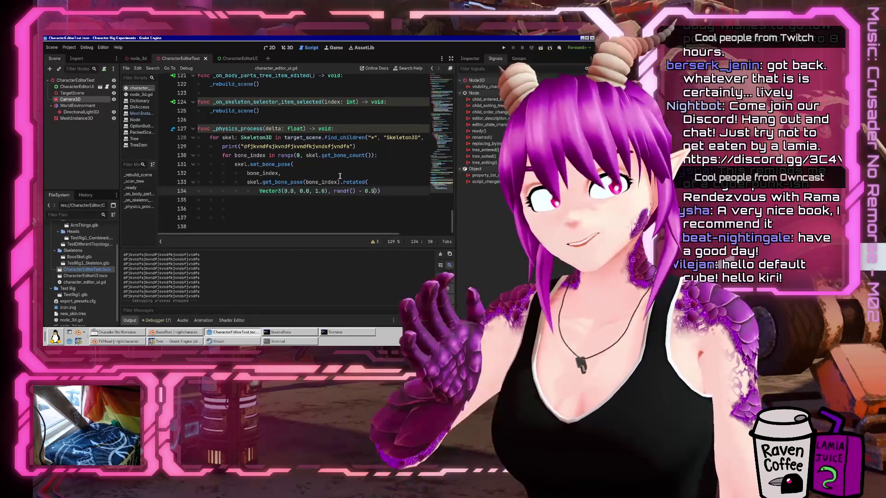
# Comment out the _physics_process bone-rotation lines with Ctrl+K.
pyautogui.press('Home')
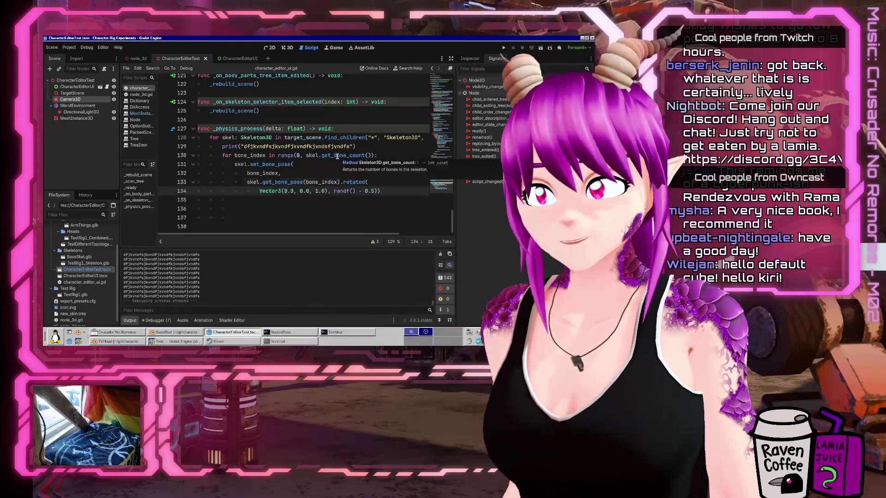
pyautogui.press('Up')
pyautogui.press('Up')
pyautogui.press('Up')
pyautogui.press('Home')
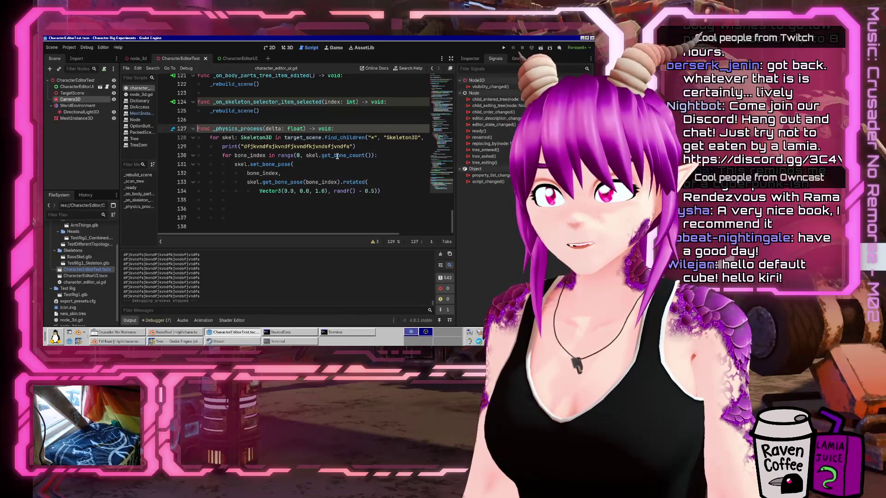
pyautogui.hotkey('shift', 'Down')
pyautogui.hotkey('shift', 'Down')
pyautogui.hotkey('shift', 'Down')
pyautogui.hotkey('ctrl', 'k')
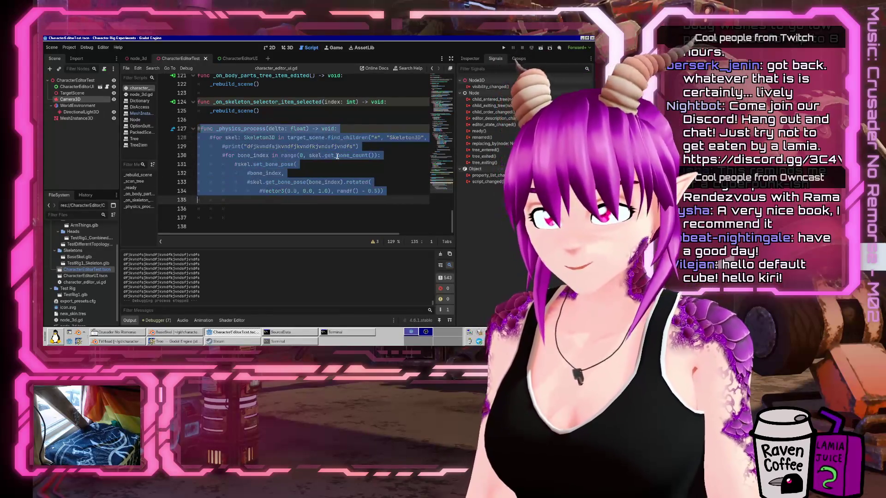
# Delete the trailing blank lines and relaunch the prototype with F5.
pyautogui.press('Down')
pyautogui.press('Up')
pyautogui.hotkey('shift', 'Down')
pyautogui.hotkey('shift', 'Down')
pyautogui.hotkey('shift', 'Down')
pyautogui.press('Delete')
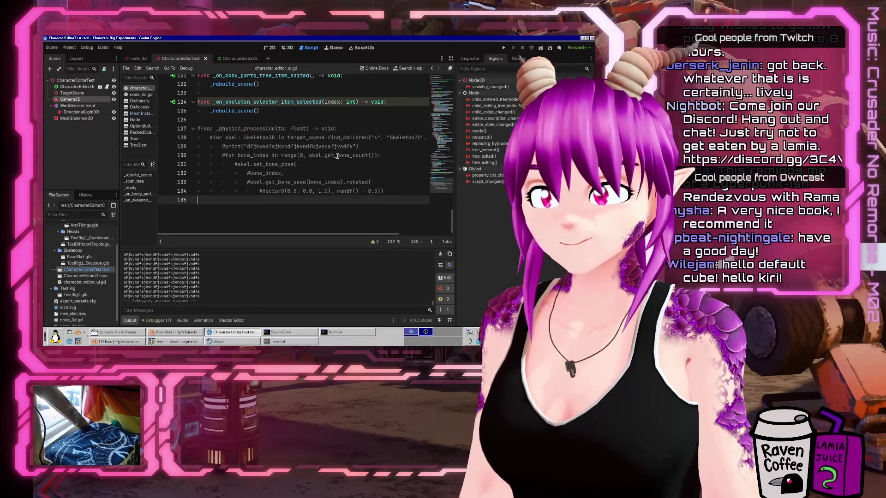
pyautogui.press('F5')
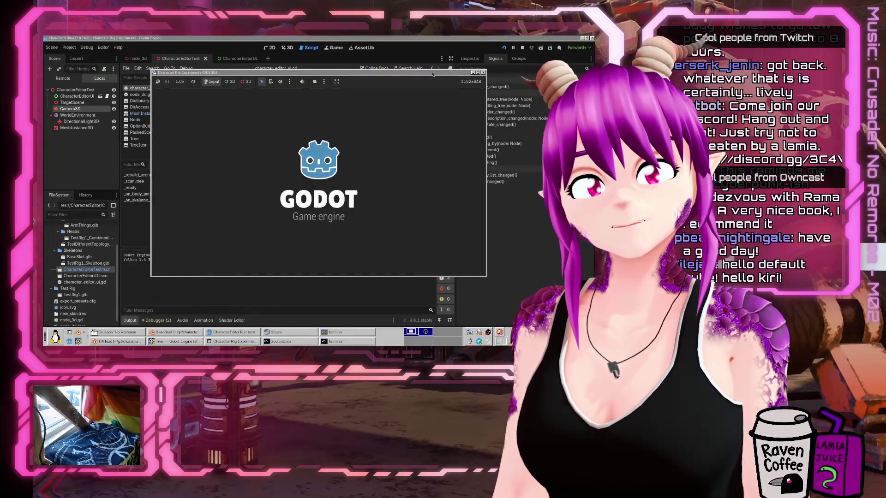
# Turn on the ArmThings, TestRig1_Combined head and Cube_001 cube parts in the prototype.
pyautogui.click(375, 162)
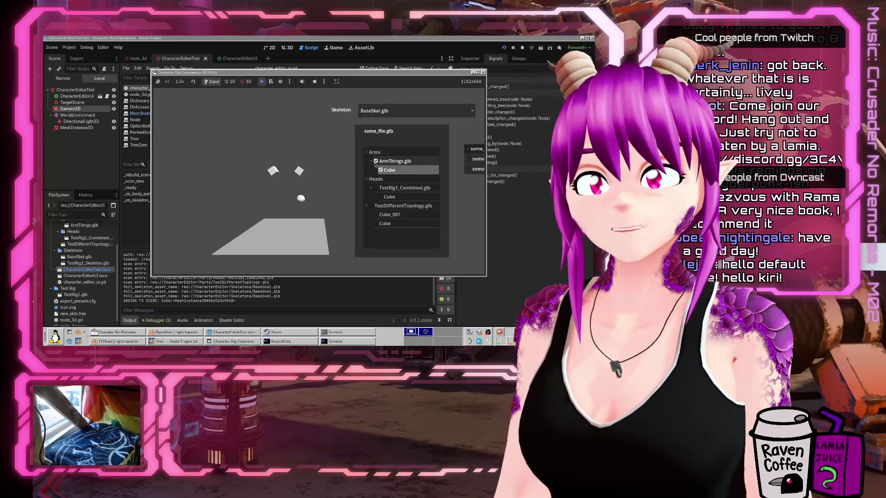
pyautogui.click(375, 162)
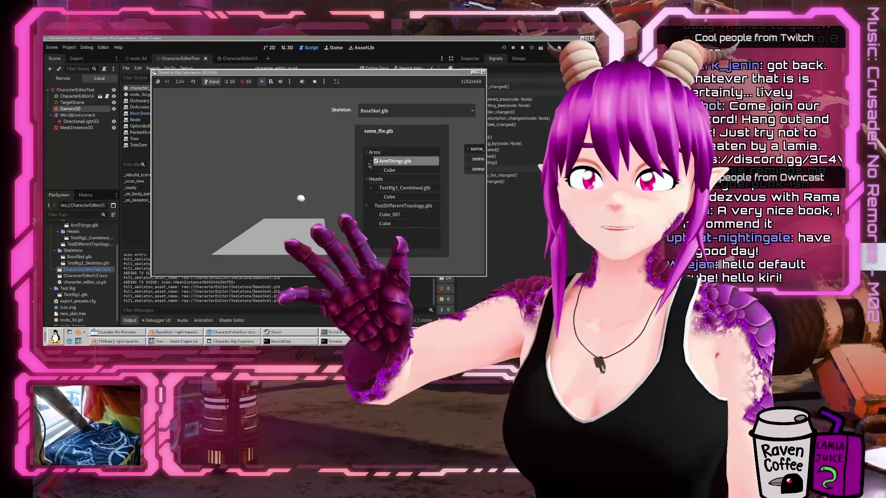
pyautogui.click(380, 170)
pyautogui.click(381, 197)
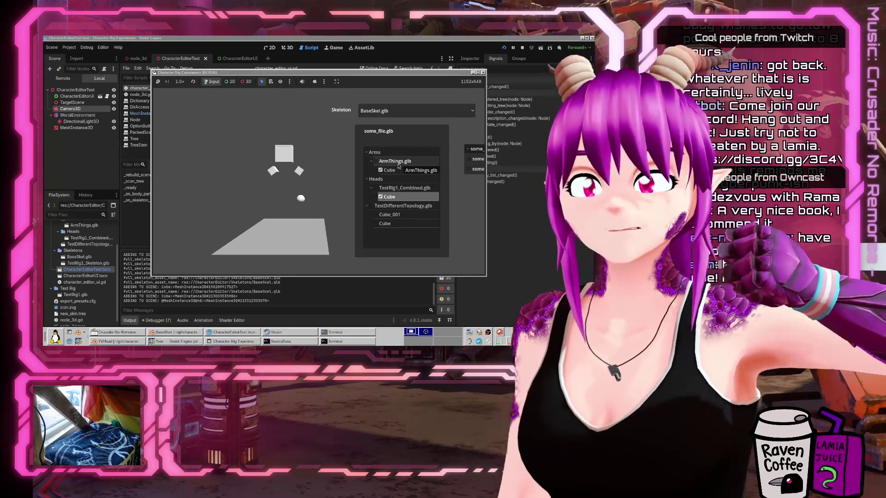
pyautogui.click(380, 216)
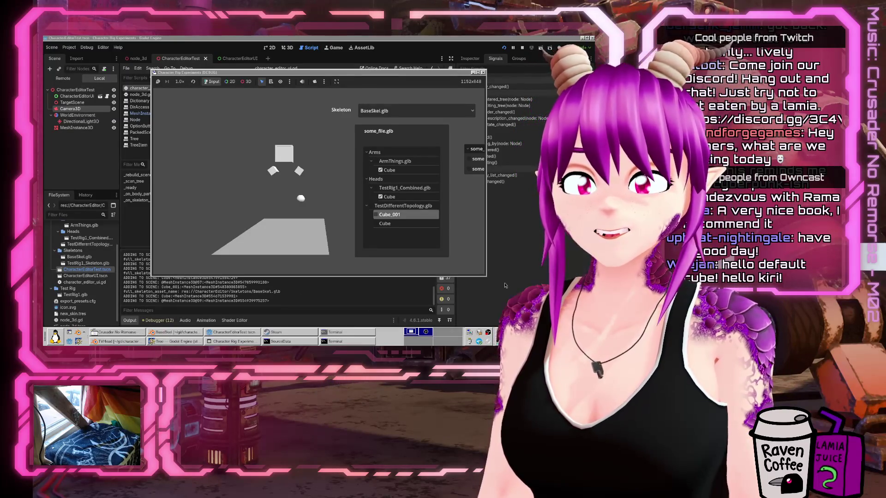
# Open the Champions Online page in Steam and start the game.
pyautogui.click(275, 332)
pyautogui.click(159, 235)
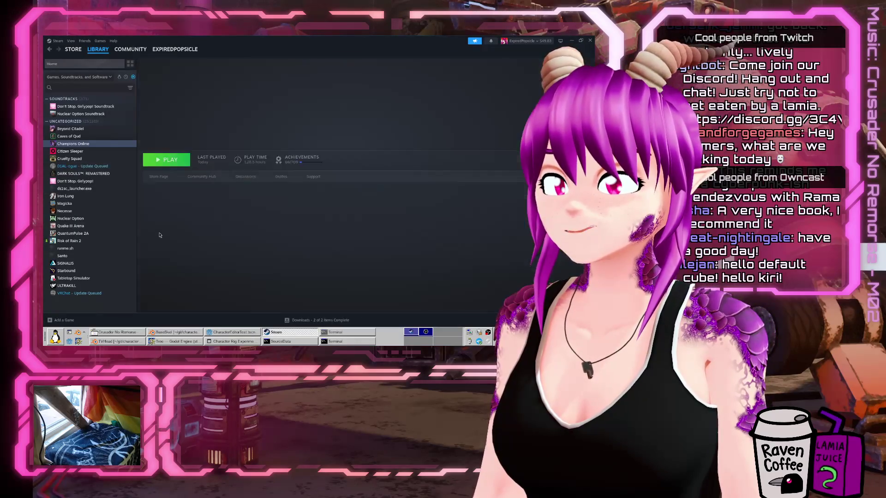
pyautogui.hotkey('alt', 'Tab')
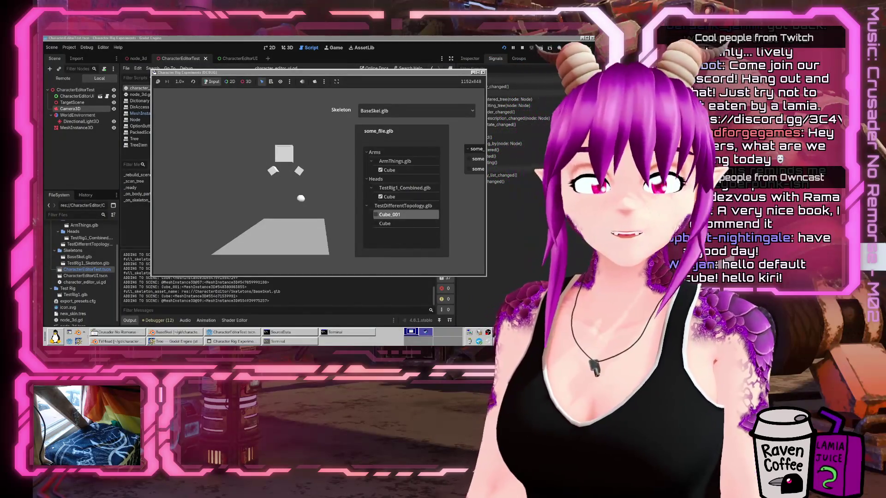
pyautogui.click(173, 332)
pyautogui.click(207, 285)
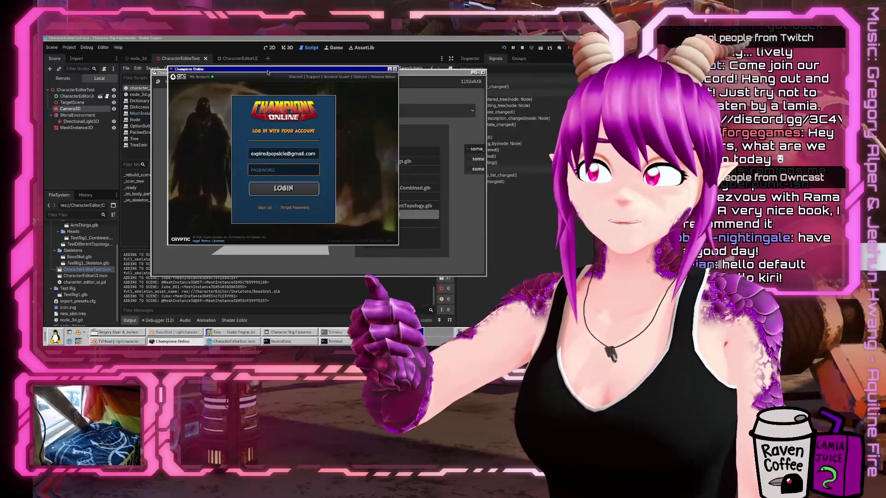
# Log in to the Champions Online account from the launcher.
pyautogui.hotkey('alt', 'F4')
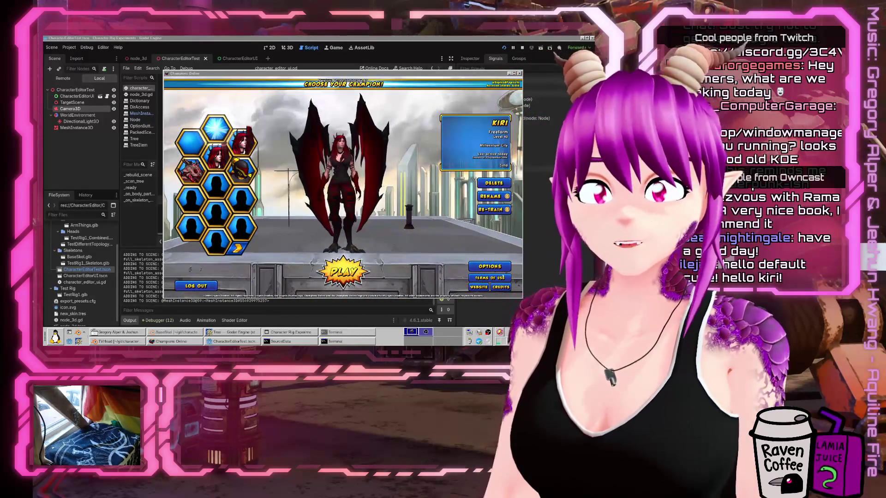
# Scroll through the Champions Online credits, close them, and quit the game.
pyautogui.click(501, 286)
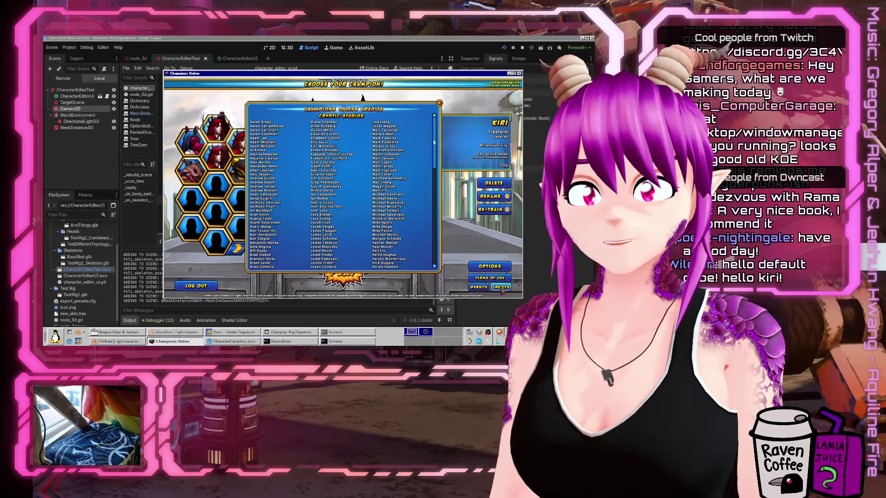
pyautogui.moveTo(436, 163)
pyautogui.mouseDown()
pyautogui.moveTo(433, 200)
pyautogui.moveTo(301, 222)
pyautogui.mouseUp()
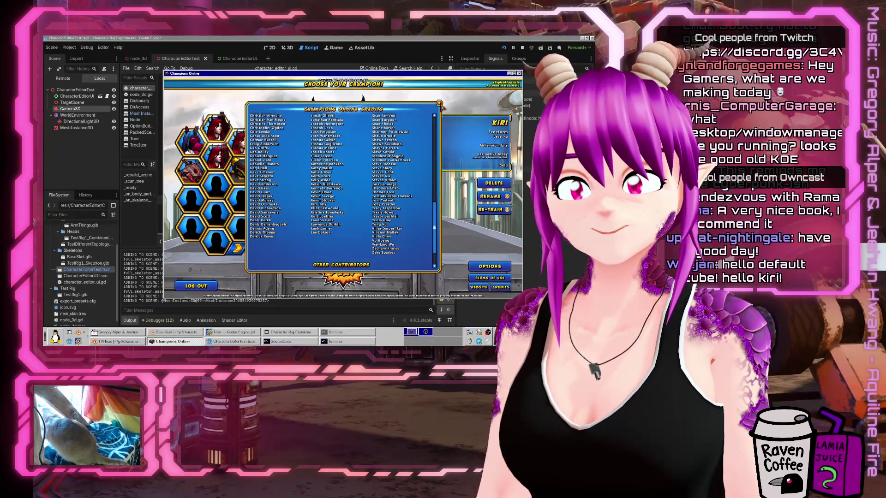
pyautogui.moveTo(433, 241); pyautogui.dragTo(452, 159)
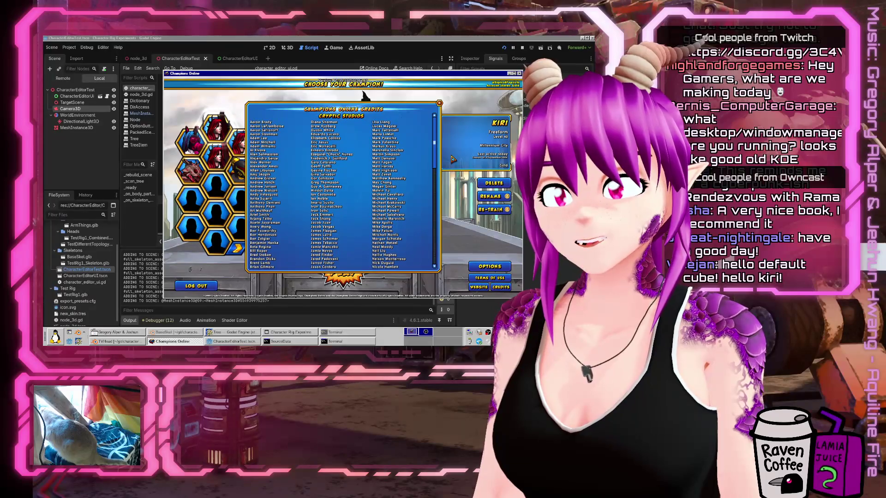
pyautogui.click(439, 104)
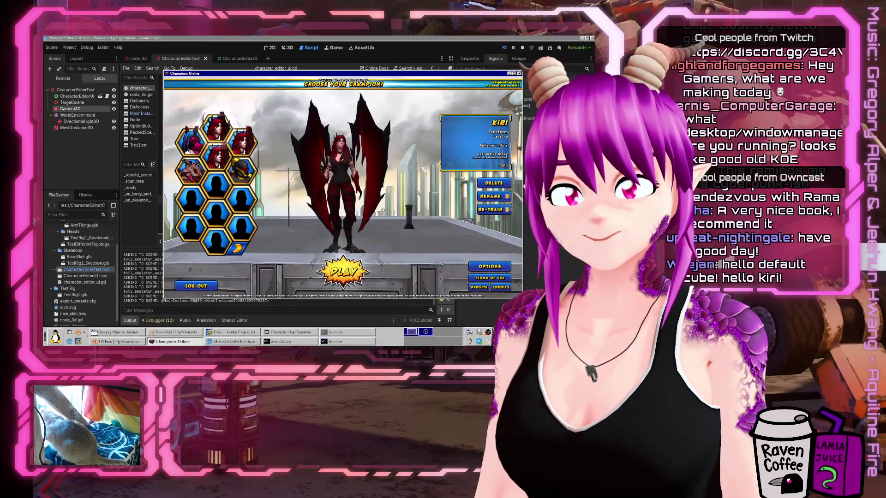
pyautogui.click(519, 73)
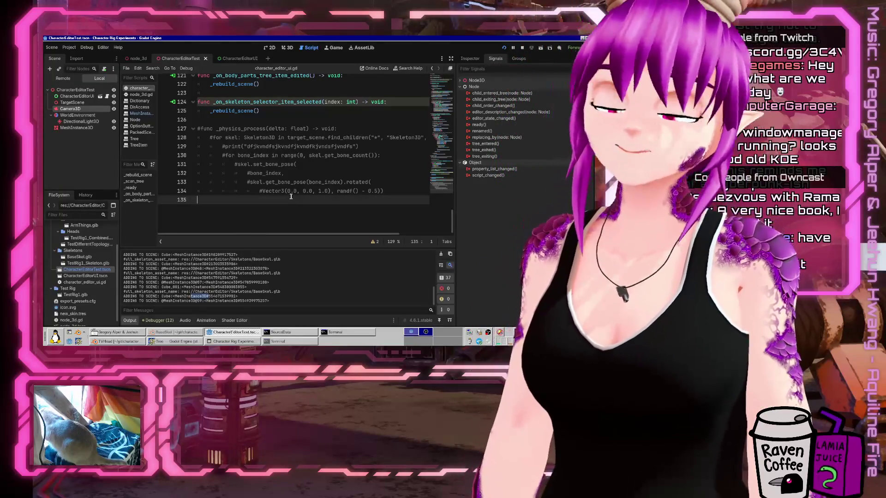
# Collapse the Output panel to show more code, then bring the running Character Rig Experiments window forward.
pyautogui.click(129, 320)
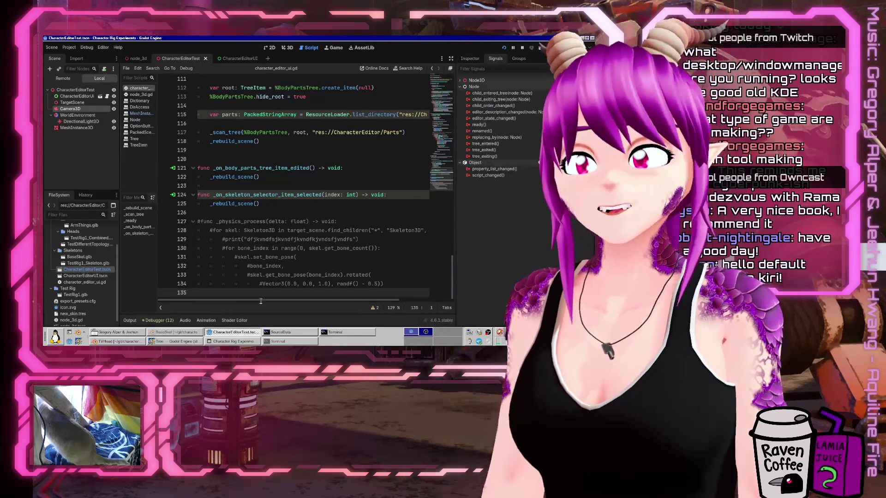
pyautogui.click(232, 341)
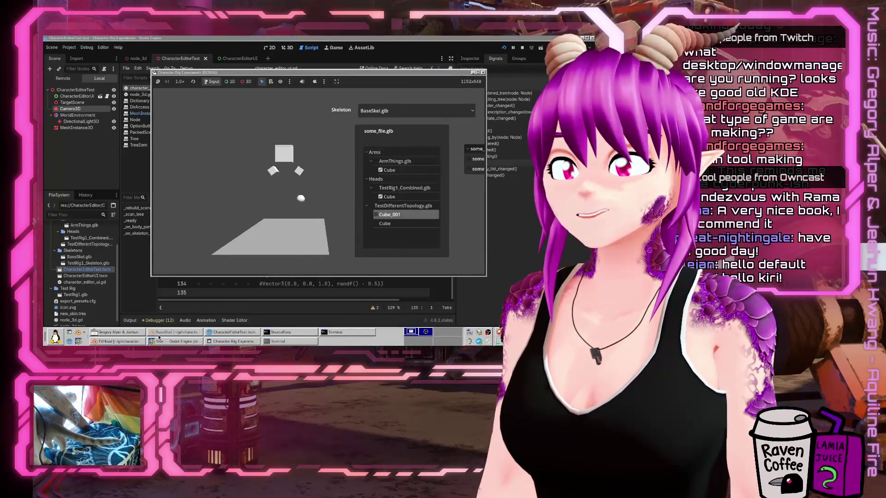
# Glance at BaseSkel in Blender, then switch the prototype's skeleton to TestRig1_Skeleton.glb and back to BaseSkel.glb.
pyautogui.click(161, 333)
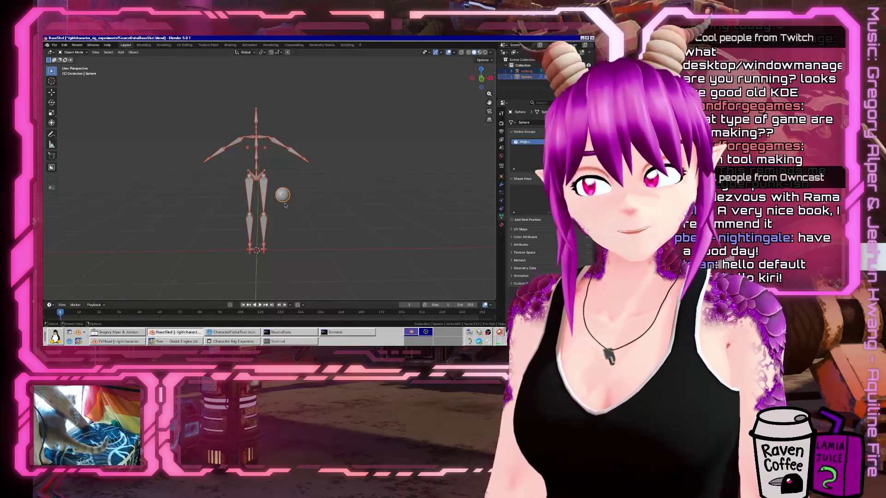
pyautogui.scroll(5, 288, 207)
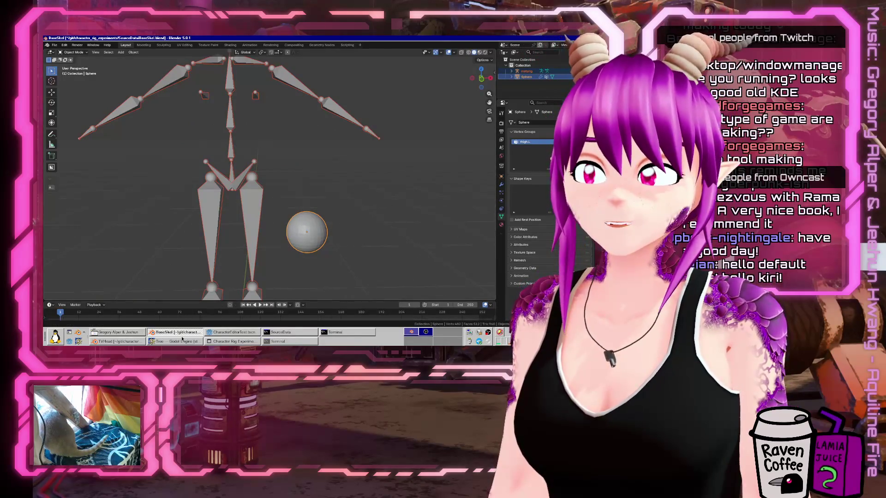
pyautogui.hotkey('alt', 'Tab')
pyautogui.click(417, 111)
pyautogui.click(417, 125)
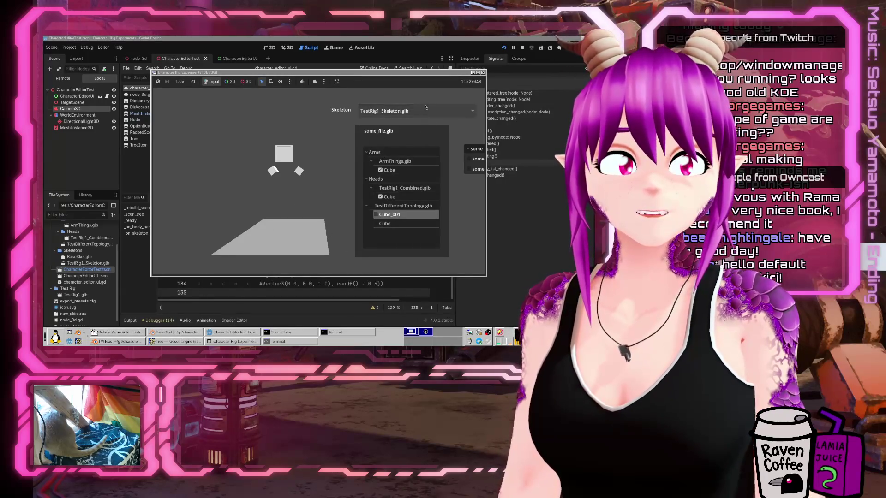
pyautogui.click(390, 111)
pyautogui.click(389, 122)
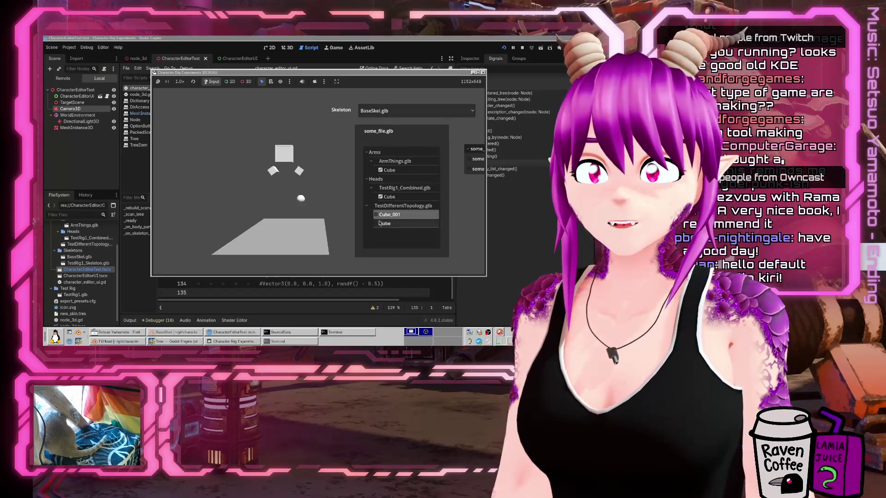
# Open ArmFloaties.blend from recent files, select its mirrored arm cube, then hide the Arms cube in the prototype.
pyautogui.click(175, 332)
pyautogui.click(117, 341)
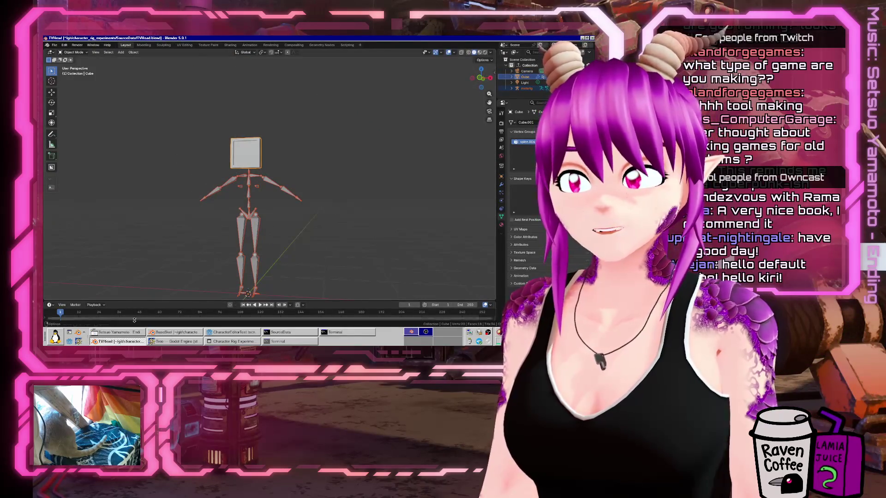
pyautogui.click(166, 332)
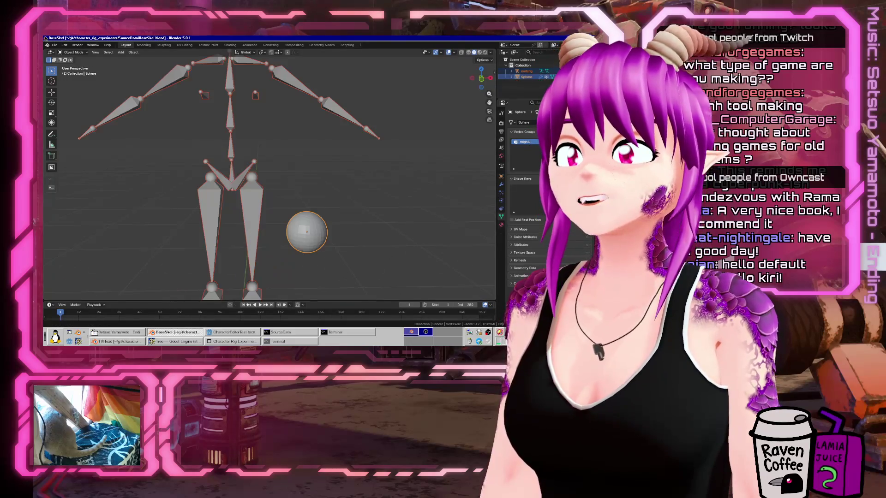
pyautogui.click(54, 45)
pyautogui.moveTo(69, 64)
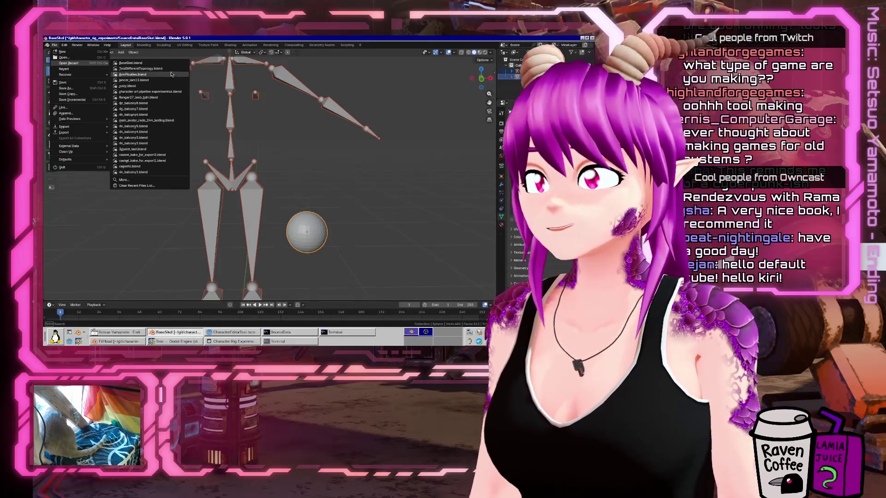
pyautogui.click(139, 74)
pyautogui.moveTo(313, 117); pyautogui.dragTo(299, 109)
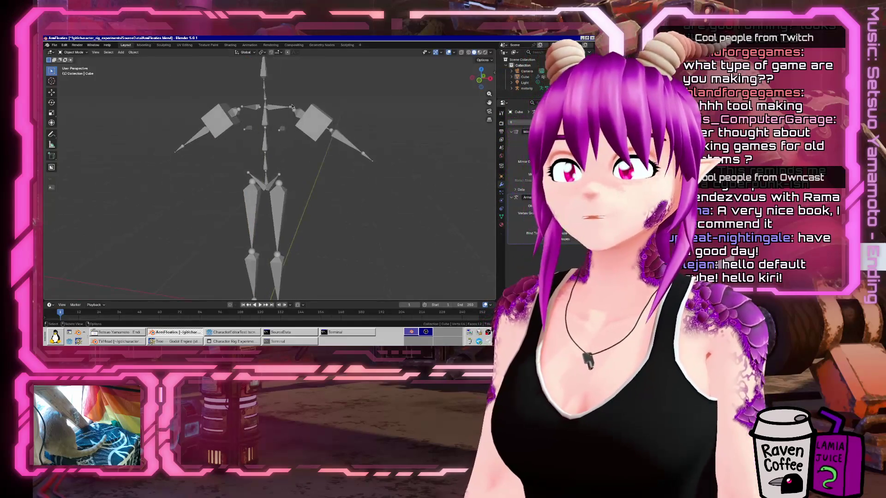
pyautogui.click(316, 128)
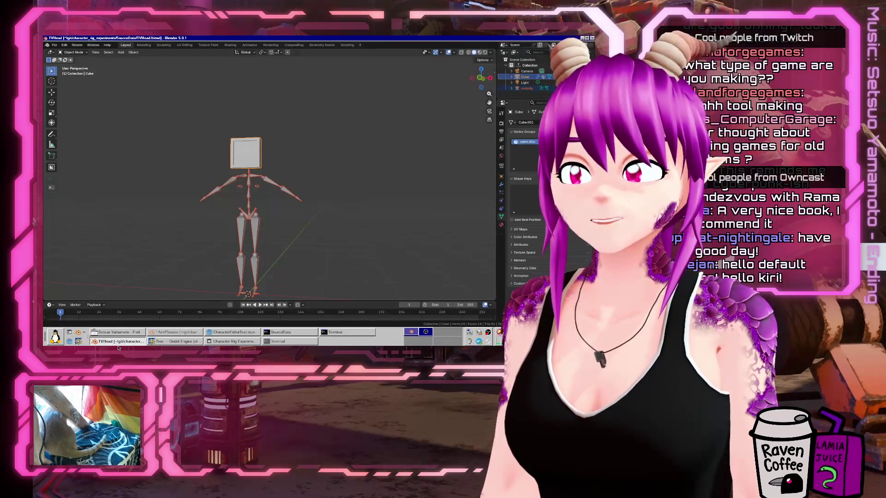
pyautogui.click(165, 338)
pyautogui.click(380, 169)
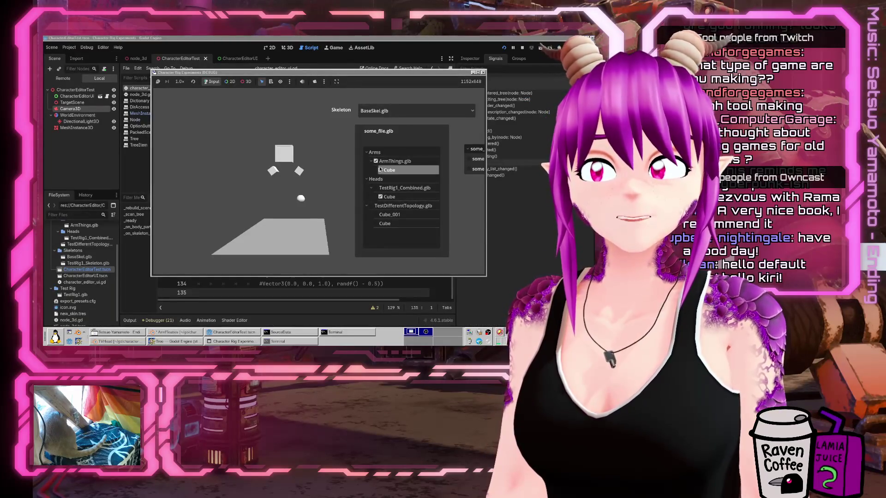
pyautogui.click(380, 169)
pyautogui.click(381, 197)
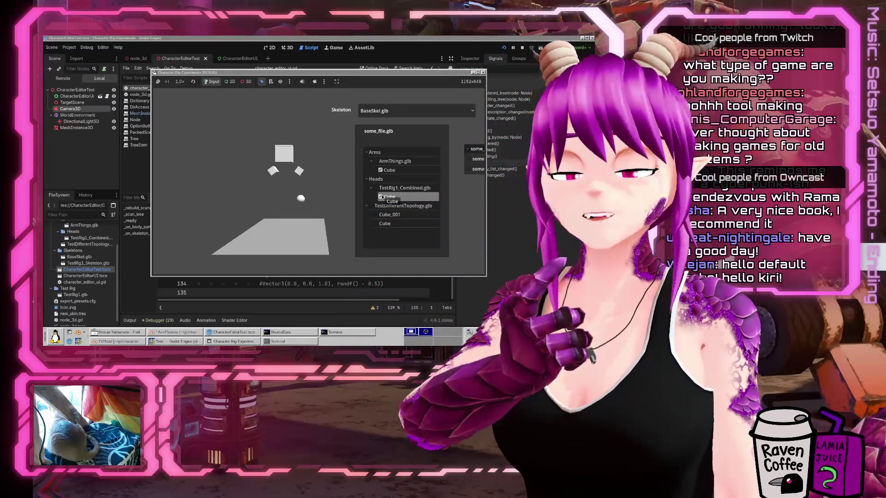
pyautogui.moveTo(382, 197); pyautogui.dragTo(344, 198)
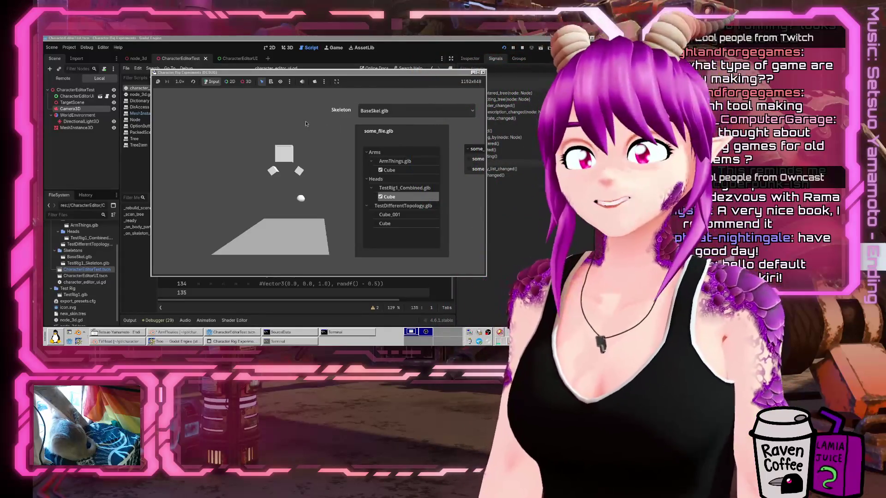
pyautogui.click(300, 75)
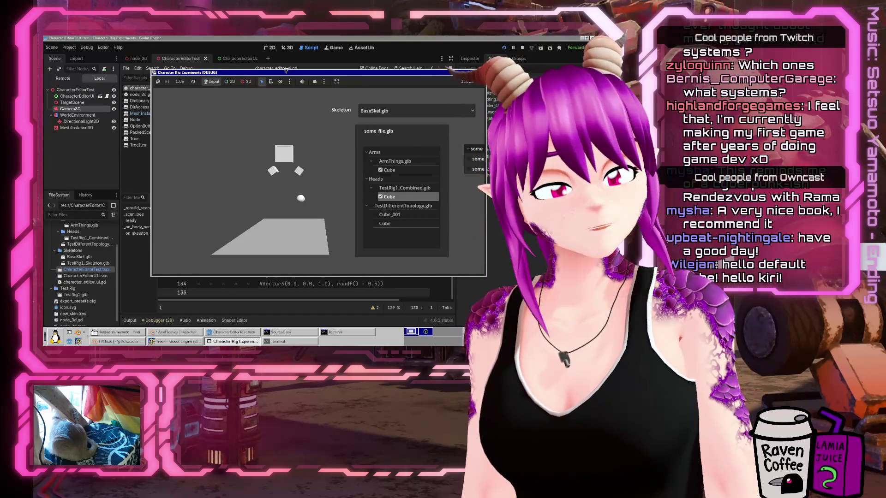
pyautogui.moveTo(286, 74); pyautogui.dragTo(266, 76)
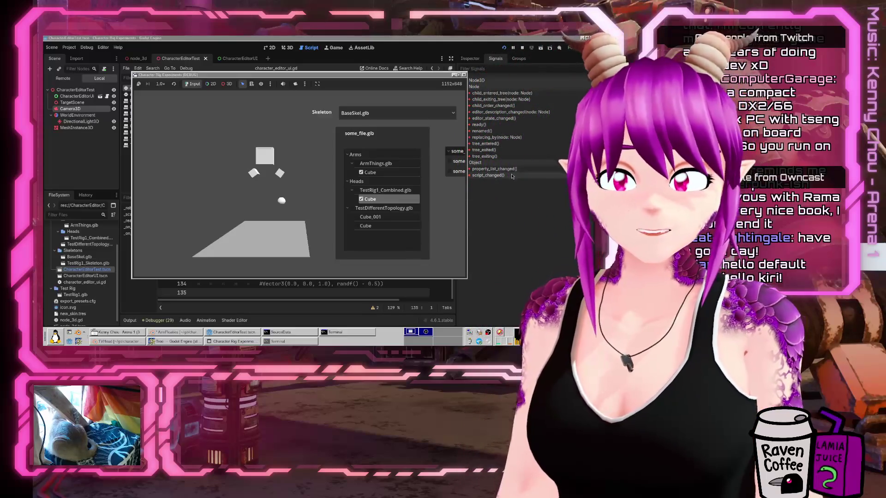
pyautogui.moveTo(417, 77); pyautogui.dragTo(426, 102)
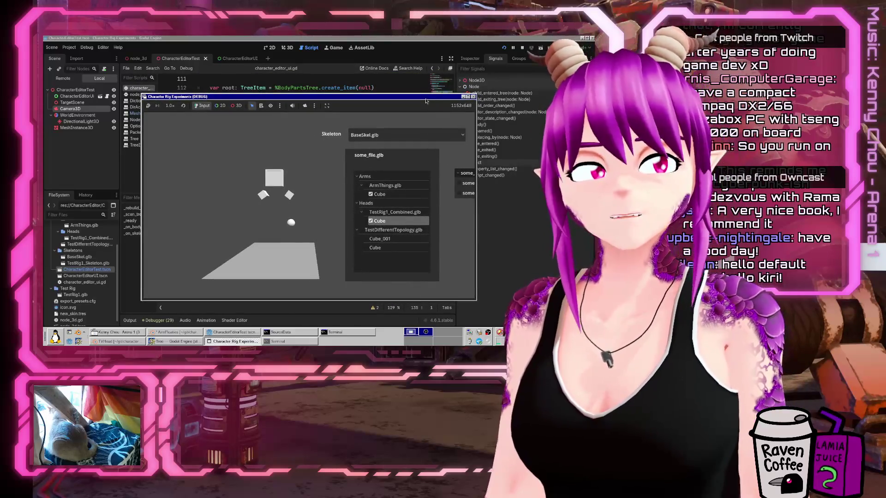
pyautogui.moveTo(393, 98)
pyautogui.mouseDown()
pyautogui.moveTo(388, 79)
pyautogui.moveTo(382, 98)
pyautogui.mouseUp()
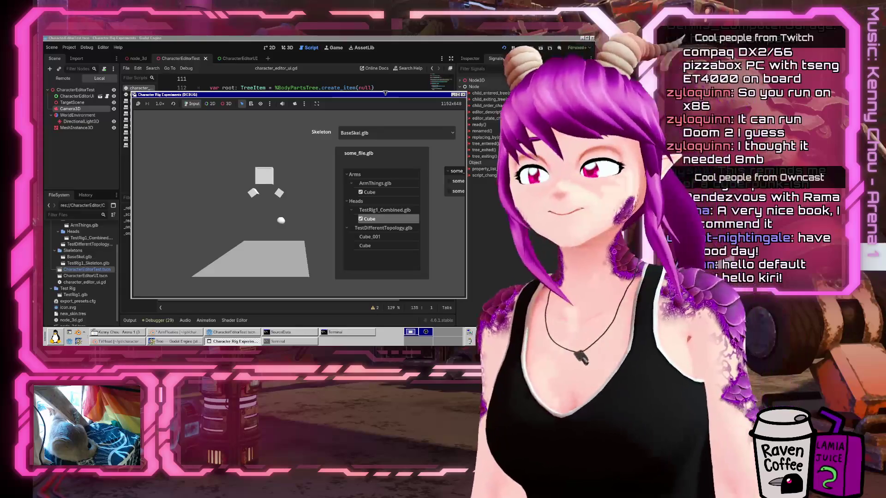
pyautogui.click(180, 341)
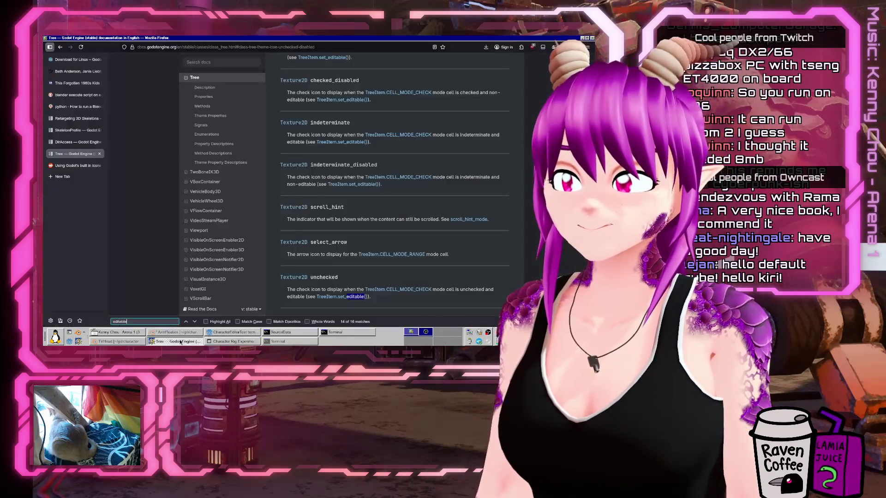
pyautogui.click(181, 341)
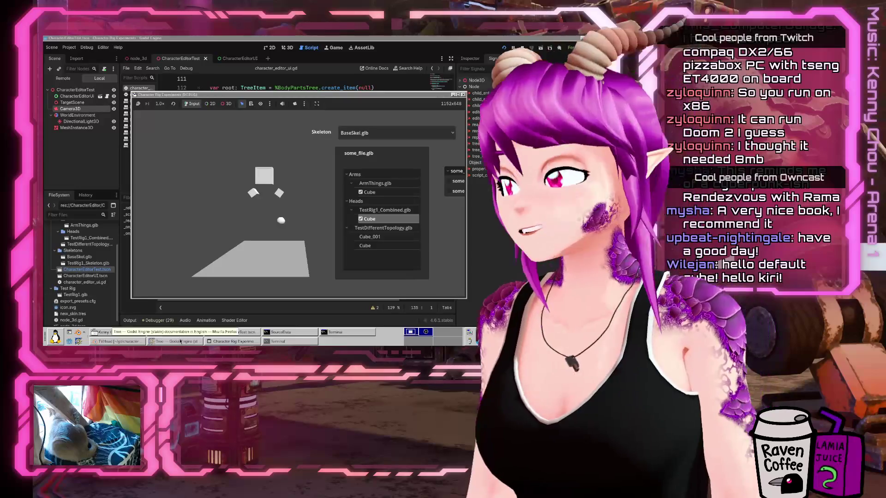
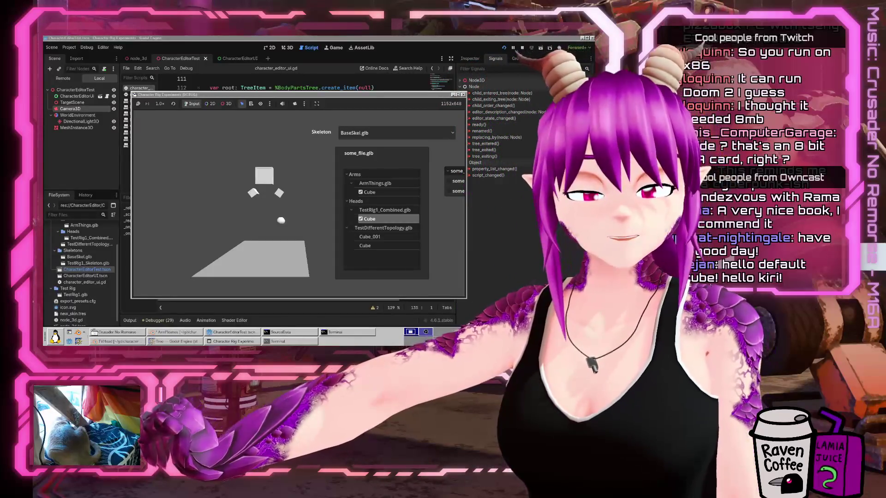
# Leave the running character editor for the Godot editor, then bring the Tree docs in Firefox forward.
pyautogui.click(412, 95)
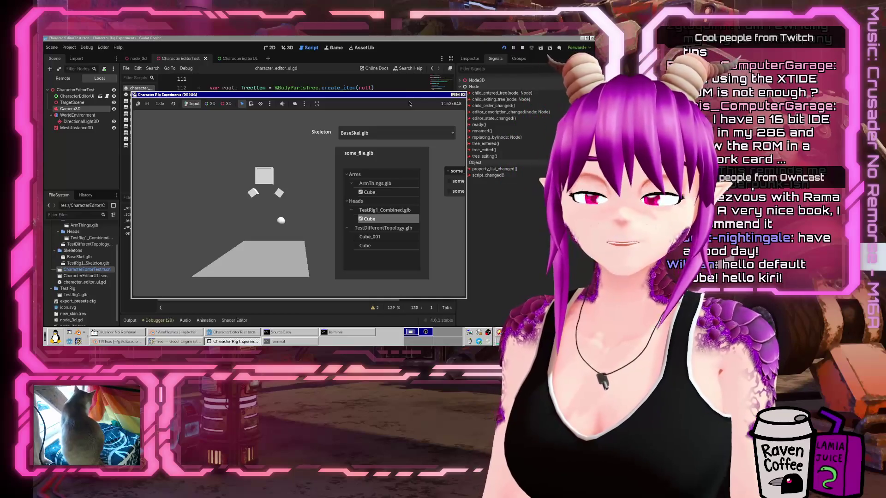
pyautogui.click(495, 39)
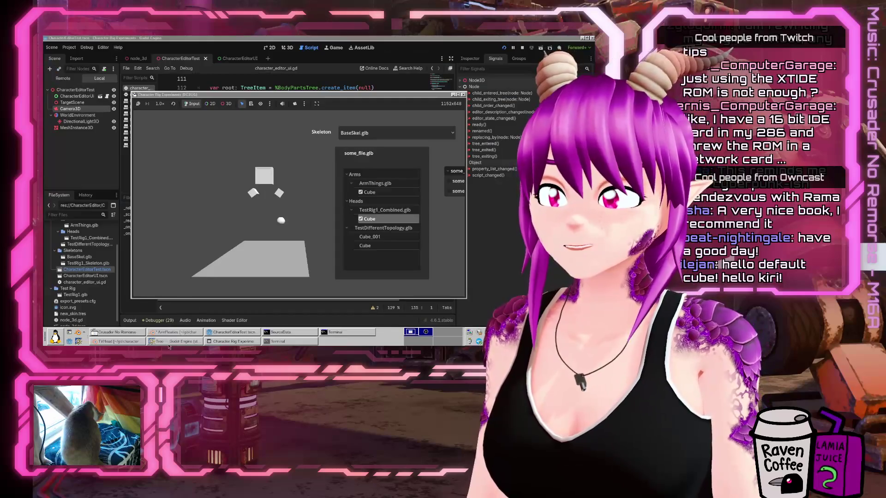
pyautogui.click(171, 343)
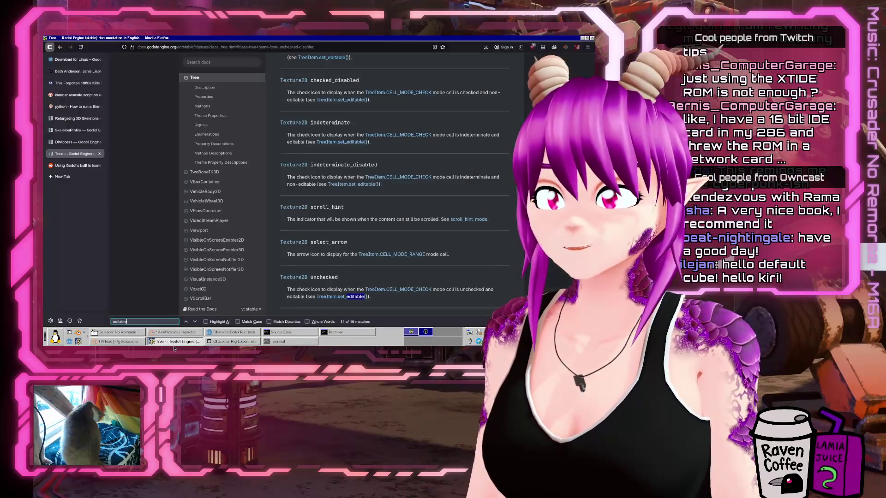
pyautogui.hotkey('ctrl', 't')
pyautogui.write('3com ether')
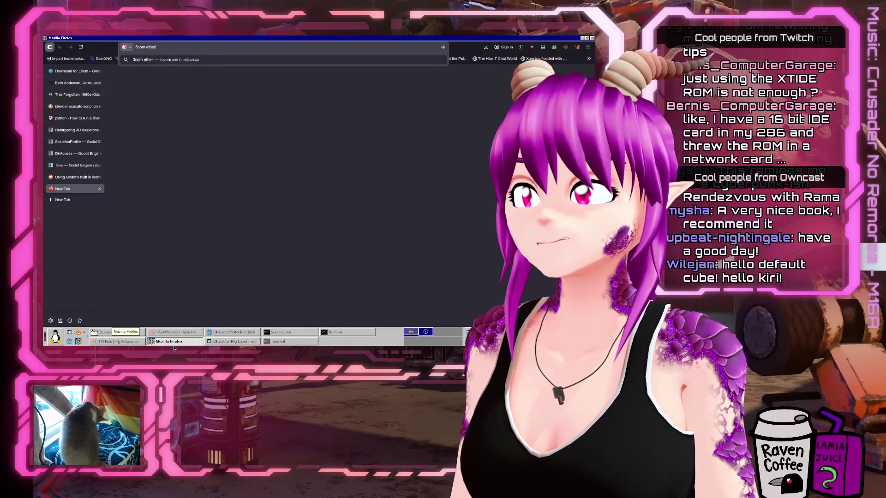
pyautogui.write('link ii')
pyautogui.press('Return')
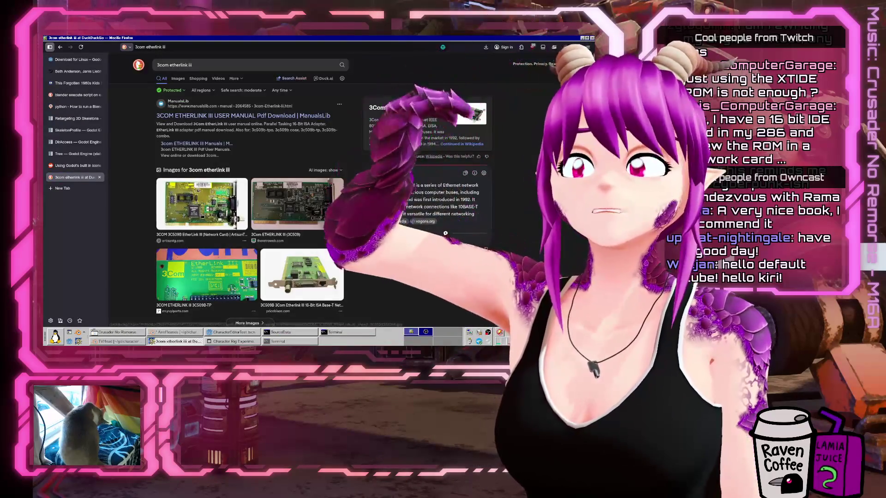
pyautogui.click(208, 184)
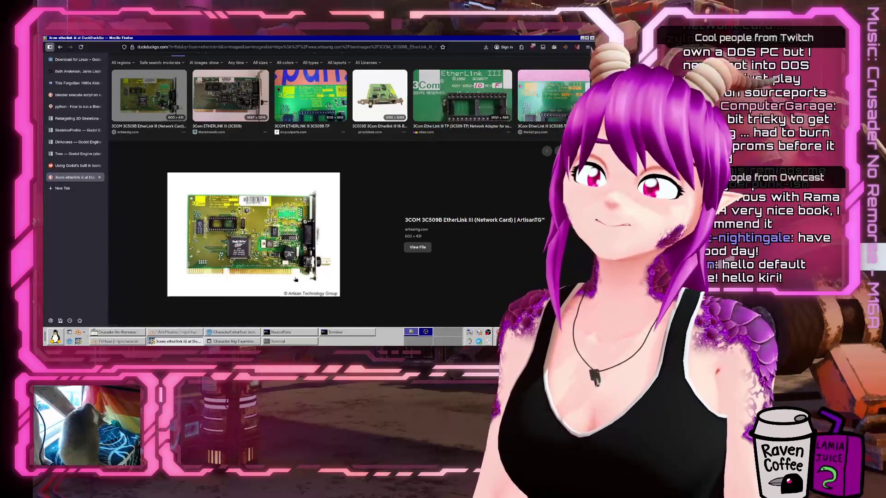
pyautogui.scroll(2, 388, 250)
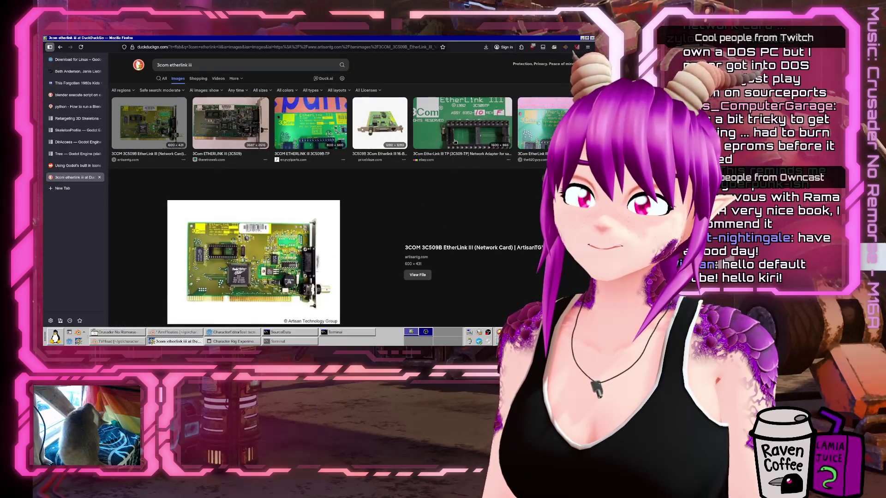
pyautogui.hotkey('ctrl', 'w')
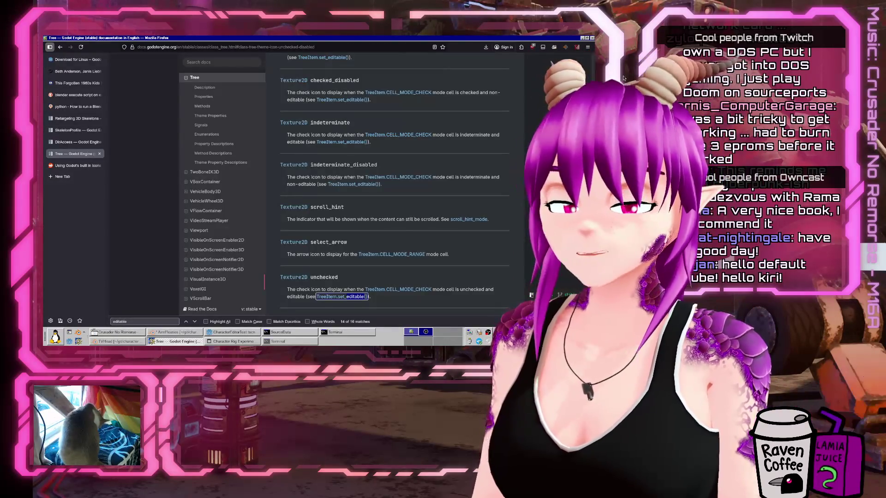
# Switch to the Godot editor and back, then minimize the Tree documentation window.
pyautogui.hotkey('alt', 'Tab')
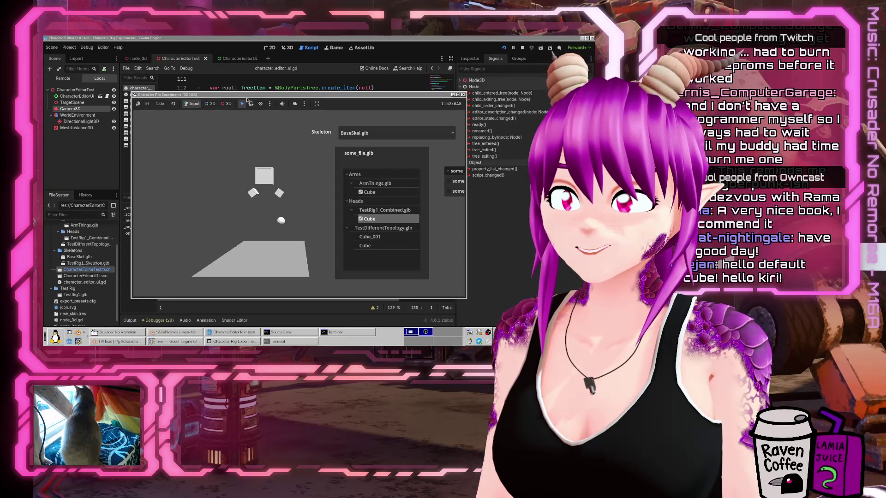
pyautogui.click(186, 345)
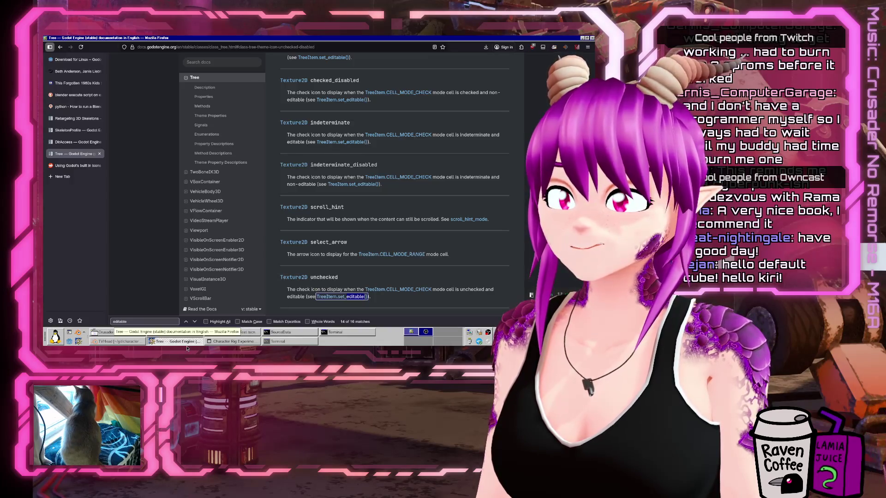
pyautogui.click(186, 345)
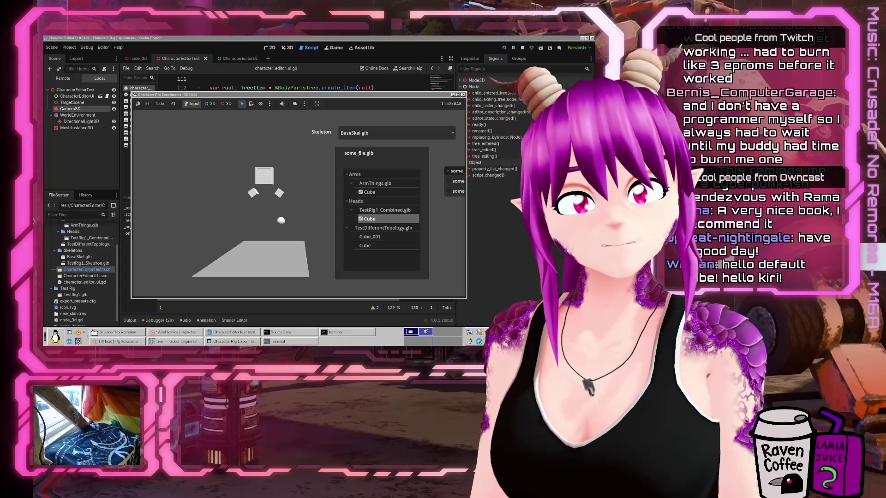
# Restore the Tree documentation and start a new tab with a TwitchTracker channel address.
pyautogui.click(155, 342)
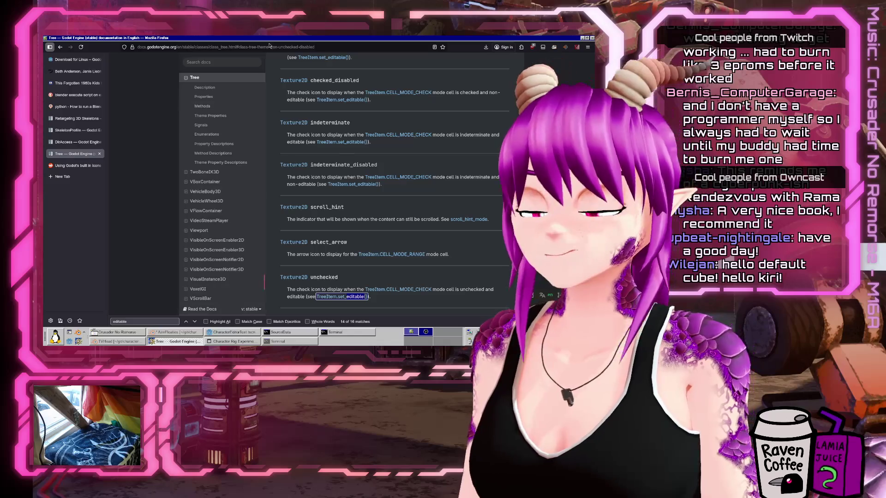
pyautogui.hotkey('ctrl', 't')
pyautogui.write('twitchtracker.com/KiriArtemisVT')
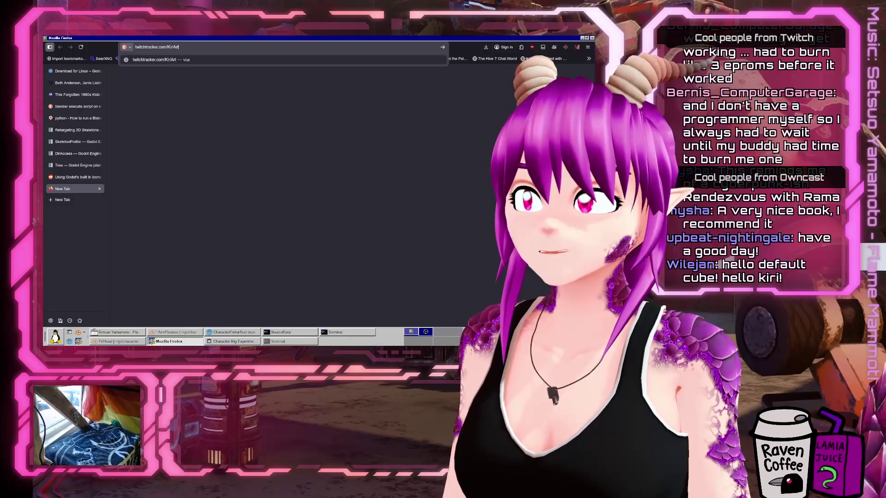
# Load the channel's TwitchTracker stats page, scroll through it, then return to Godot.
pyautogui.press('Return')
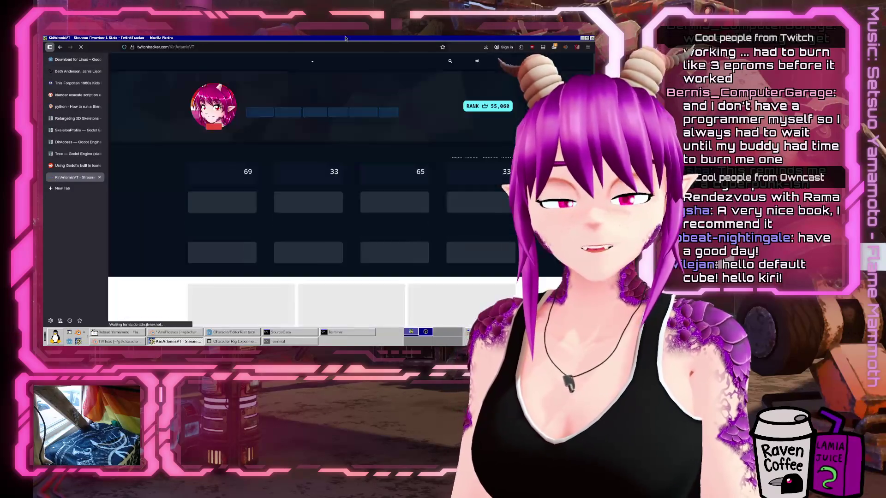
pyautogui.scroll(-5, 292, 216)
pyautogui.scroll(-3, 292, 214)
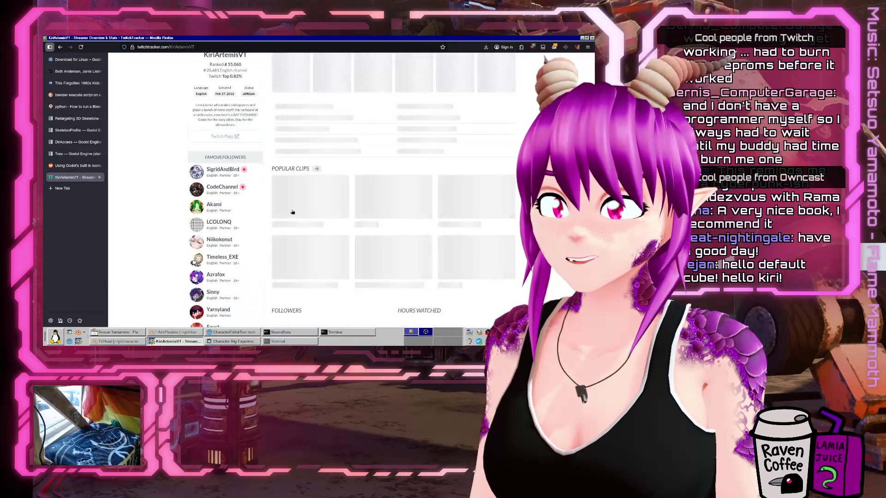
pyautogui.scroll(-2, 292, 210)
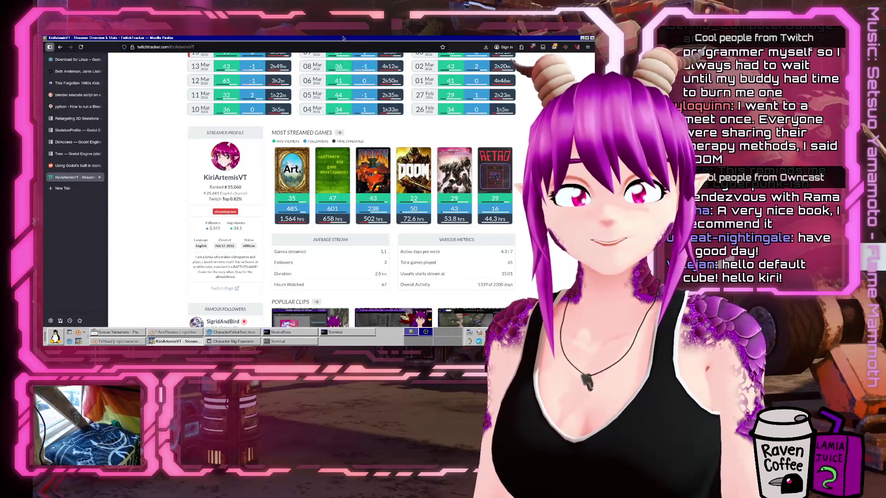
pyautogui.click(411, 332)
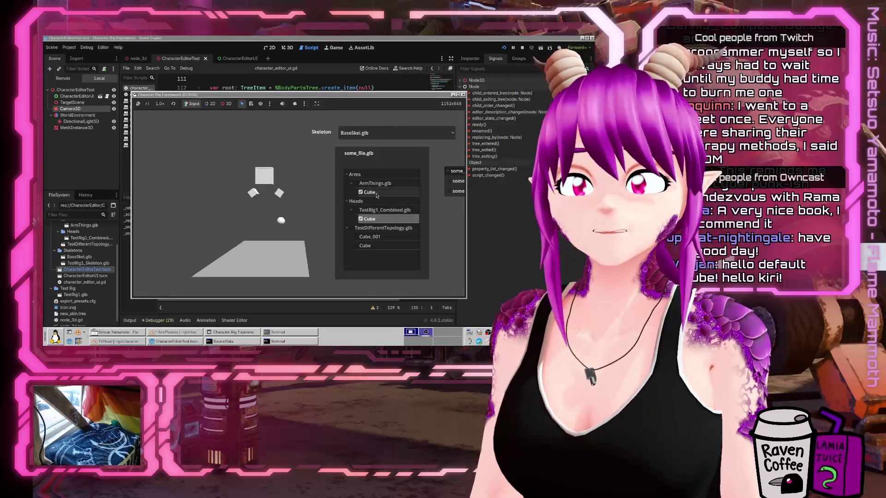
# Toggle the Heads and Arms Cube parts in the running editor, then move its window right.
pyautogui.doubleClick(361, 218)
pyautogui.doubleClick(363, 192)
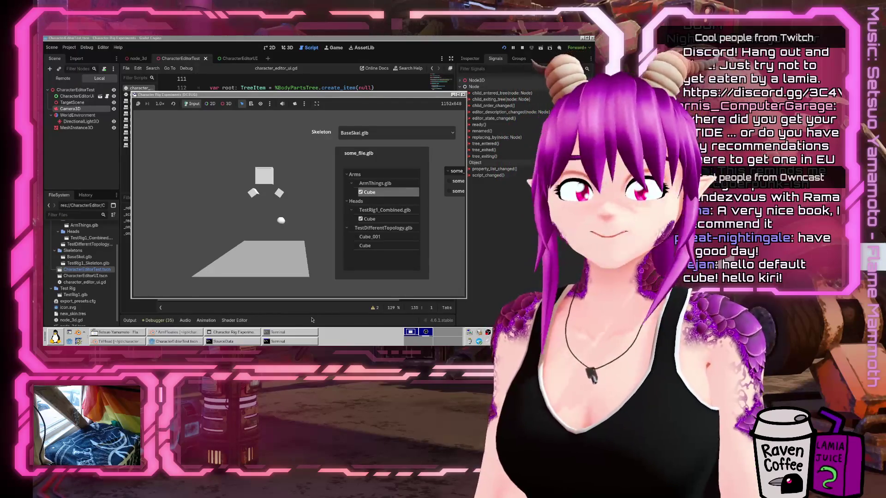
pyautogui.moveTo(213, 94)
pyautogui.mouseDown()
pyautogui.moveTo(276, 91)
pyautogui.moveTo(278, 110)
pyautogui.moveTo(278, 93)
pyautogui.mouseUp()
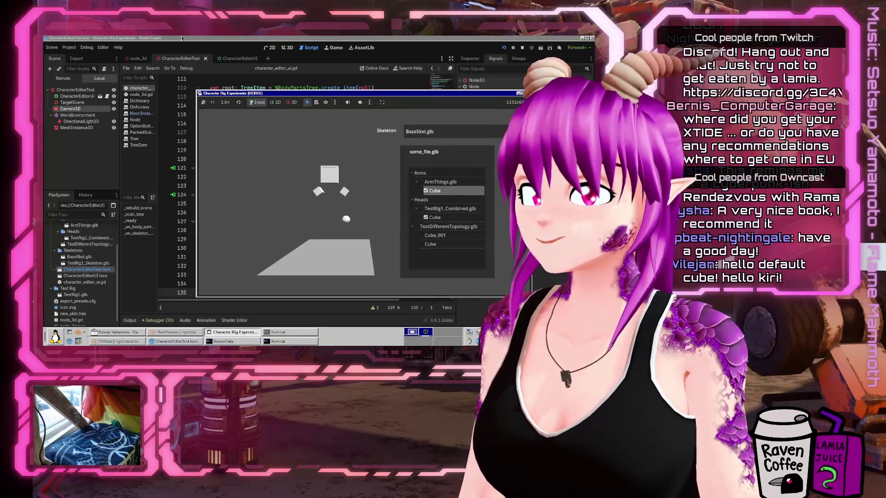
# Raise the Godot editor and read the part-loading code around lines 114–120.
pyautogui.click(181, 38)
pyautogui.click(331, 161)
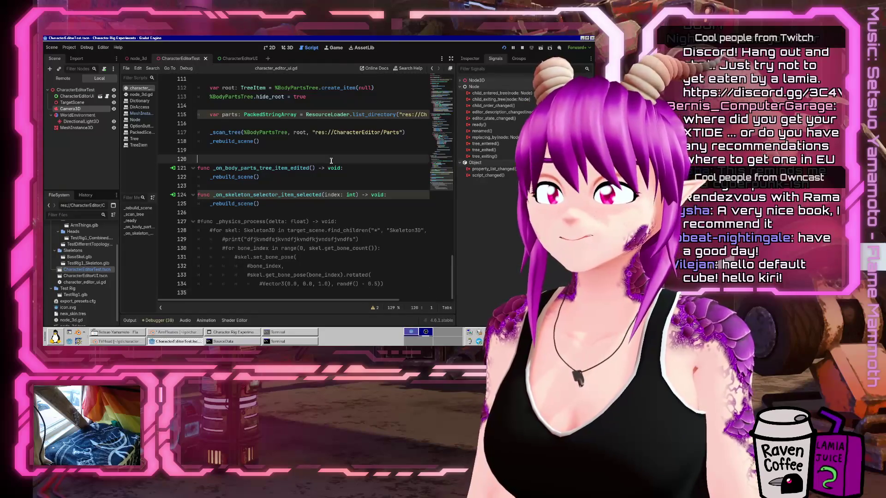
pyautogui.scroll(5, 286, 193)
pyautogui.click(230, 253)
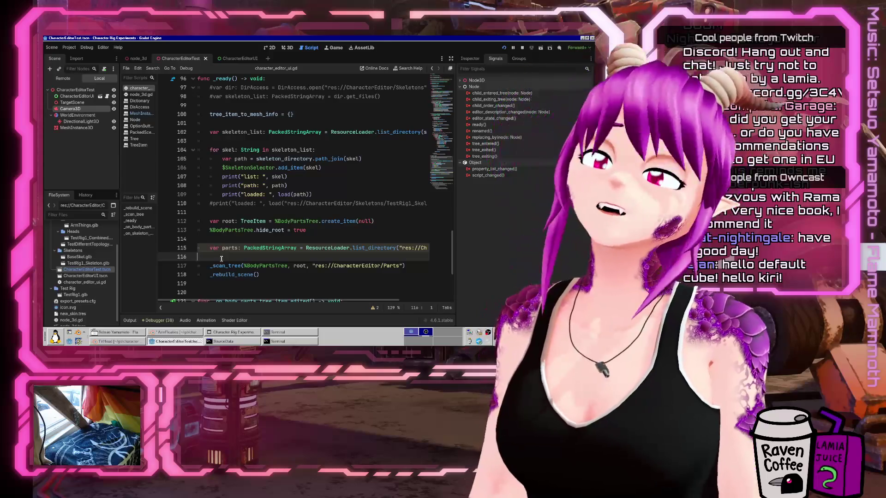
pyautogui.scroll(3, 222, 256)
pyautogui.scroll(-3, 224, 252)
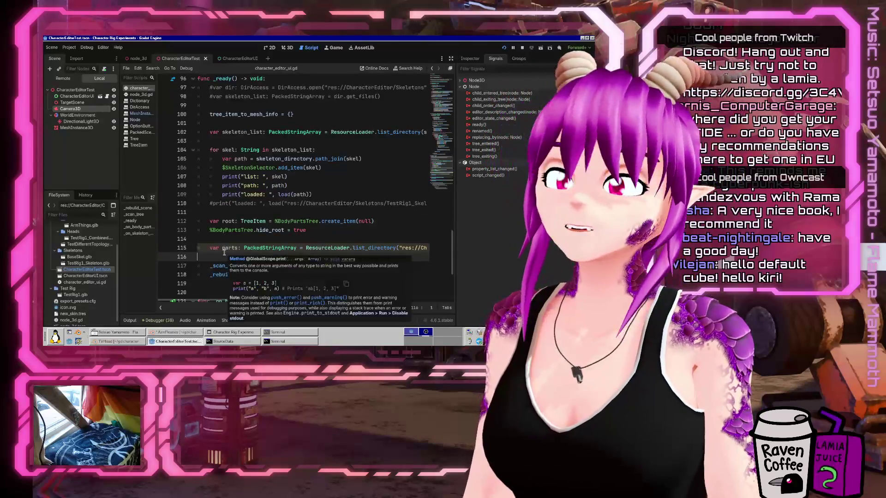
pyautogui.click(231, 239)
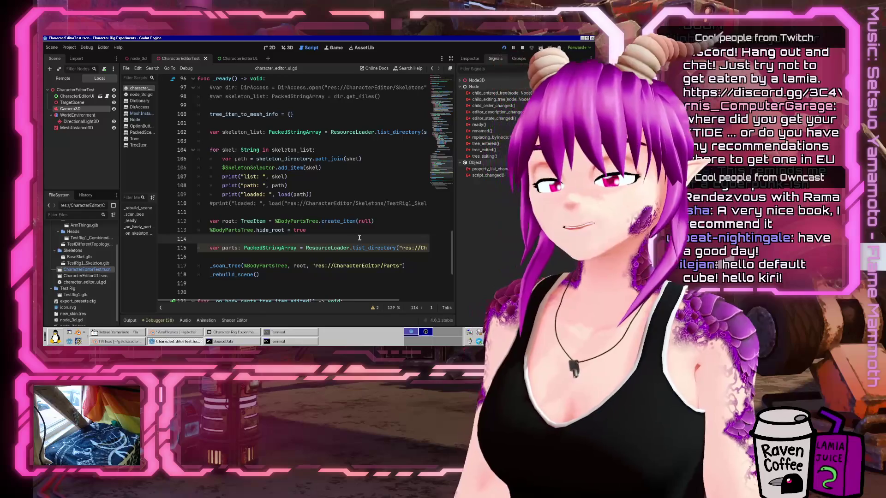
# Scroll up to the _ready code and move the caret to the line 35 if condition.
pyautogui.scroll(3, 323, 233)
pyautogui.scroll(20, 281, 230)
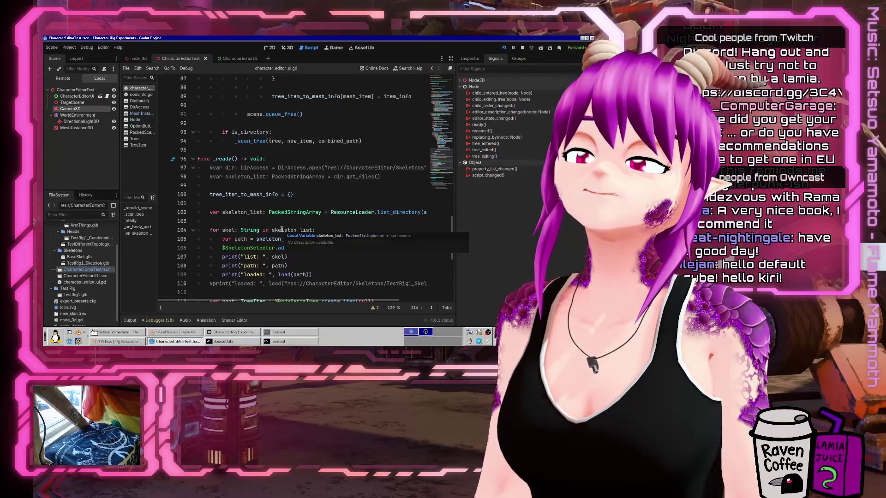
pyautogui.scroll(5, 304, 233)
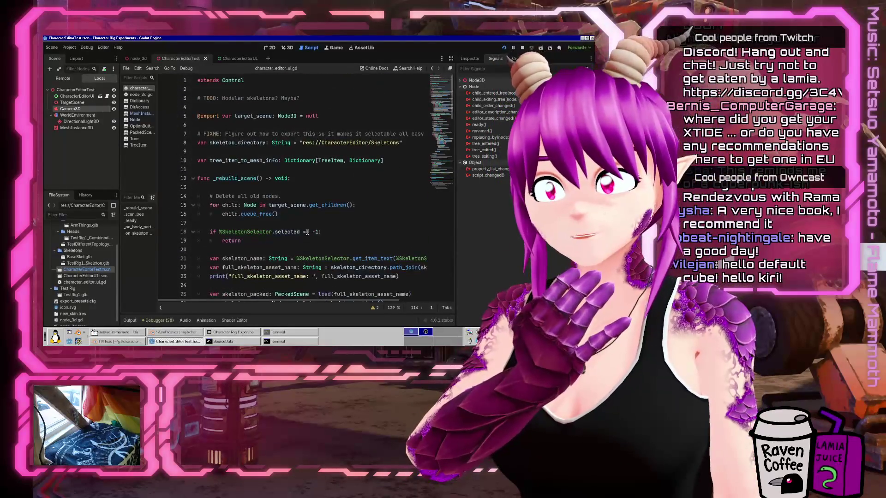
pyautogui.scroll(-2, 314, 228)
pyautogui.click(318, 215)
pyautogui.scroll(-4, 318, 226)
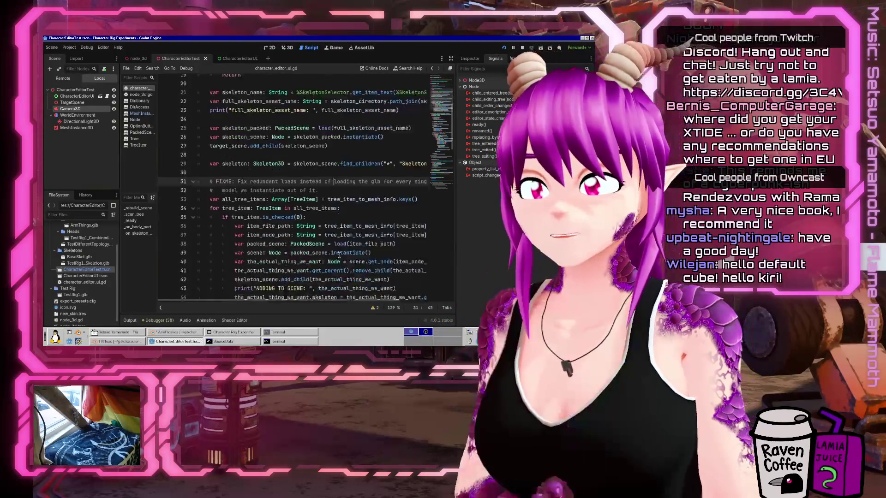
pyautogui.click(334, 259)
pyautogui.press('Up')
pyautogui.press('Up')
pyautogui.press('Up')
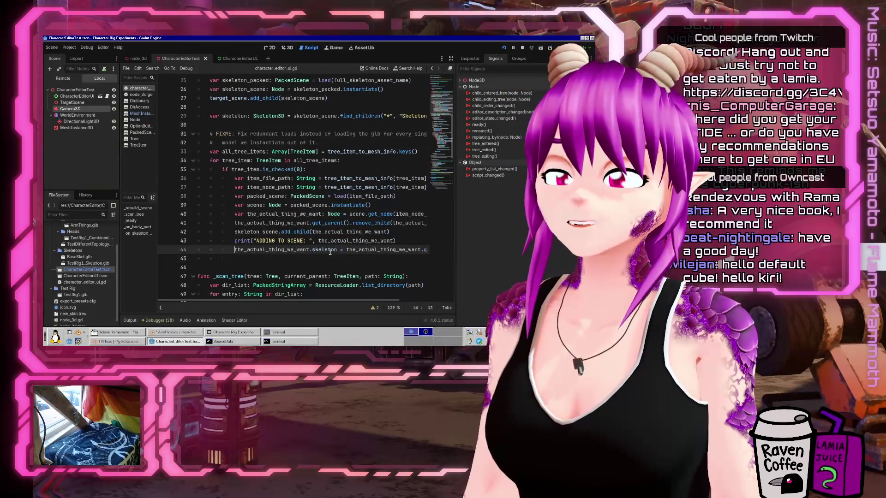
# Change line 35 to 'if tree_item.is_checked(0) or tree_item.get_parent().is_checked(0):'.
pyautogui.press('End')
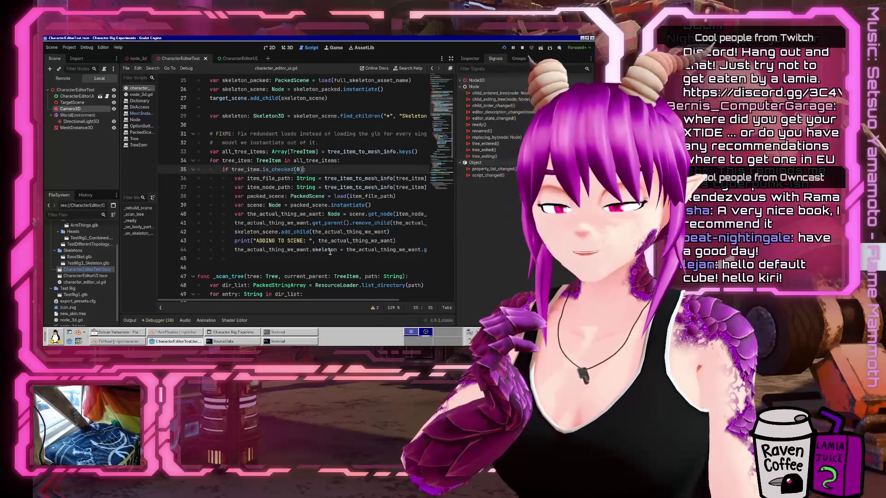
pyautogui.press('BackSpace')
pyautogui.write('or tree_item')
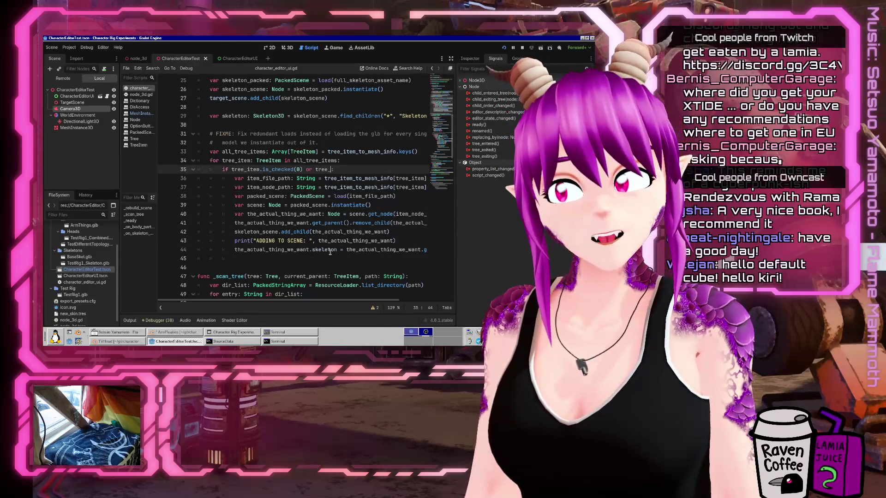
pyautogui.write('.')
pyautogui.write('get_pare')
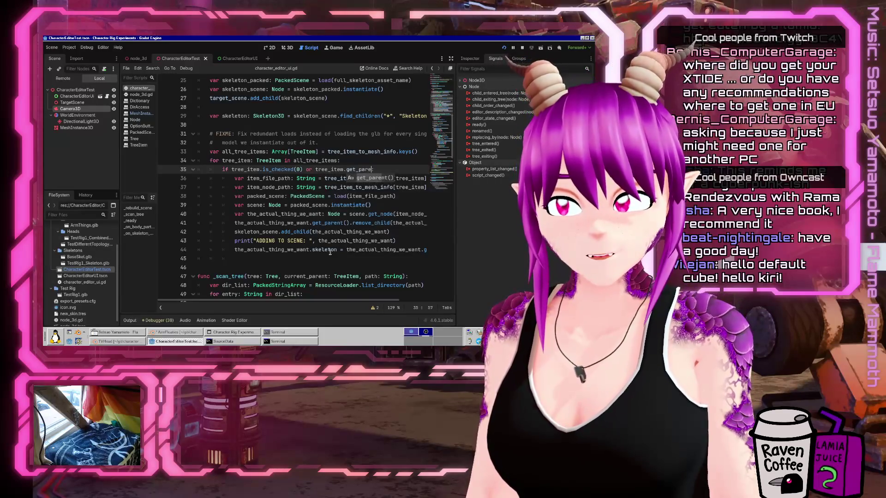
pyautogui.press('Return')
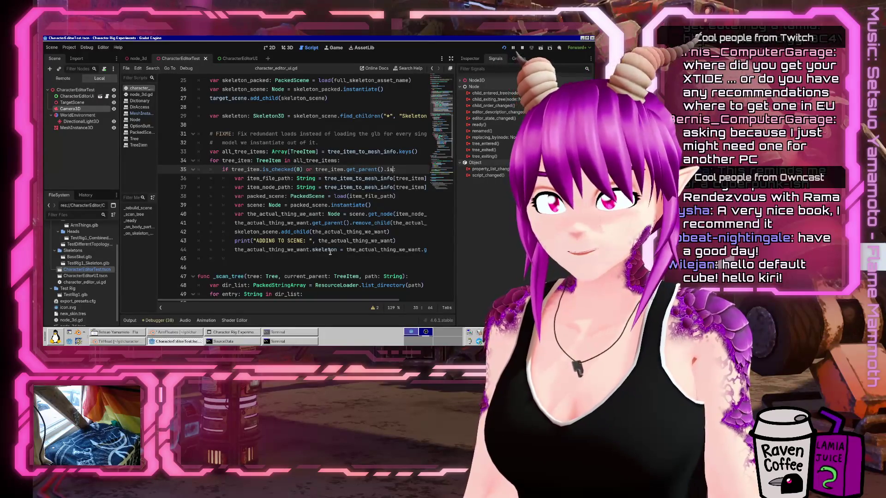
pyautogui.press('Return')
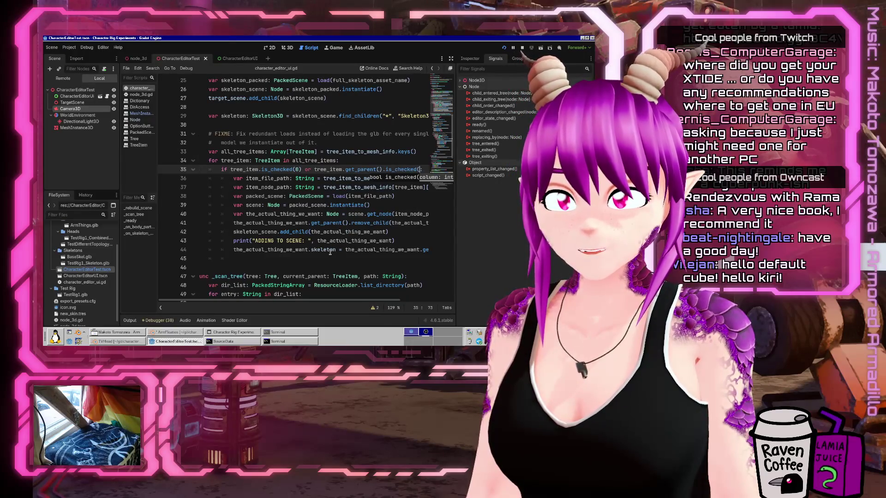
pyautogui.write('0)')
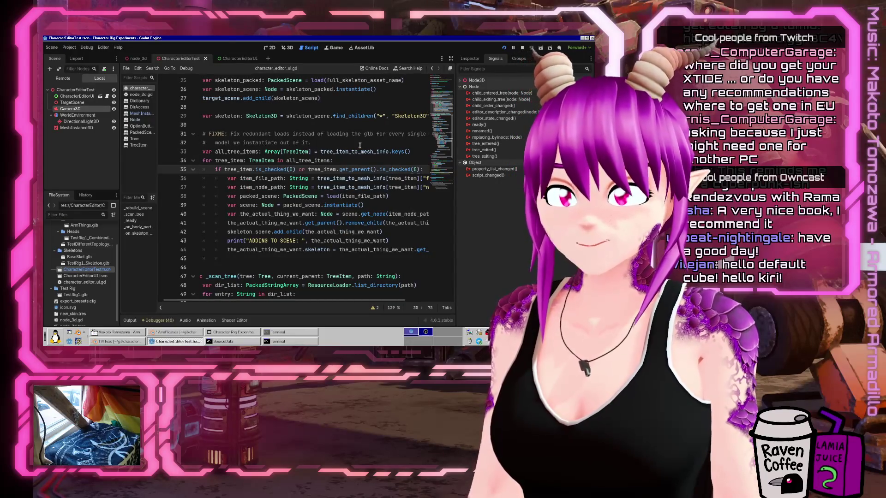
# Run the project and toggle ArmThings.glb on and off to attach and remove the arm cubes.
pyautogui.click(504, 47)
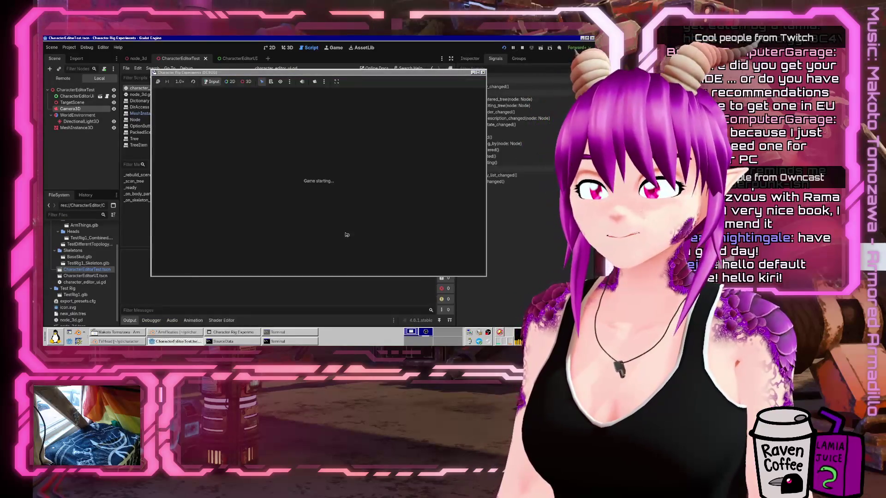
pyautogui.click(376, 161)
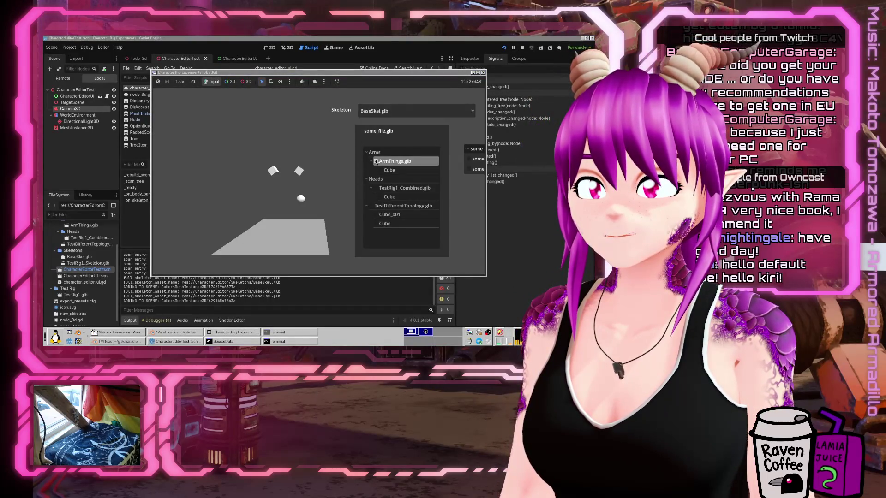
pyautogui.click(376, 161)
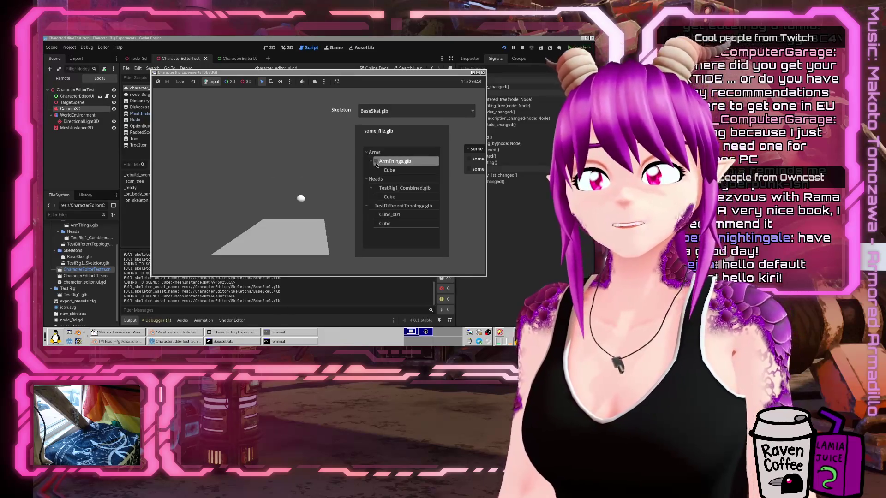
pyautogui.click(376, 161)
pyautogui.click(375, 162)
pyautogui.click(375, 162)
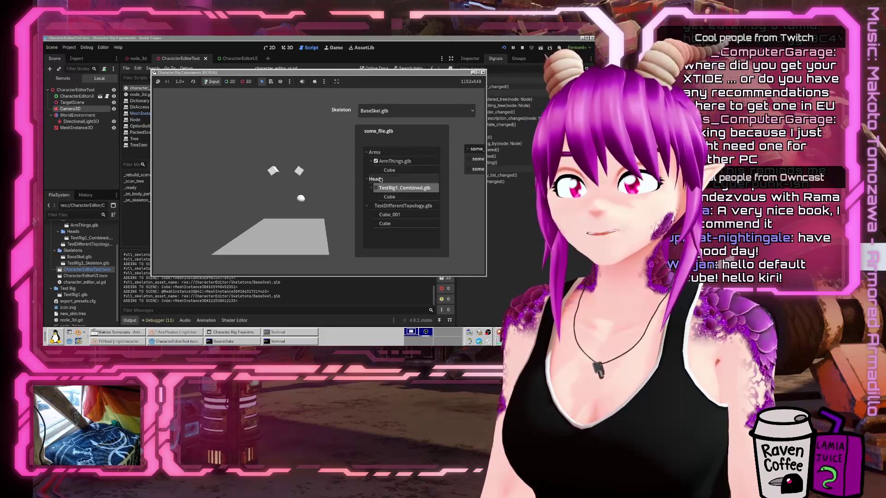
pyautogui.click(376, 161)
# Toggle the TestRig1_Combined.glb head part with the arms, then uncheck both and expand ArmThings.glb.
pyautogui.click(376, 162)
pyautogui.click(376, 161)
pyautogui.click(376, 161)
pyautogui.click(376, 162)
pyautogui.click(371, 165)
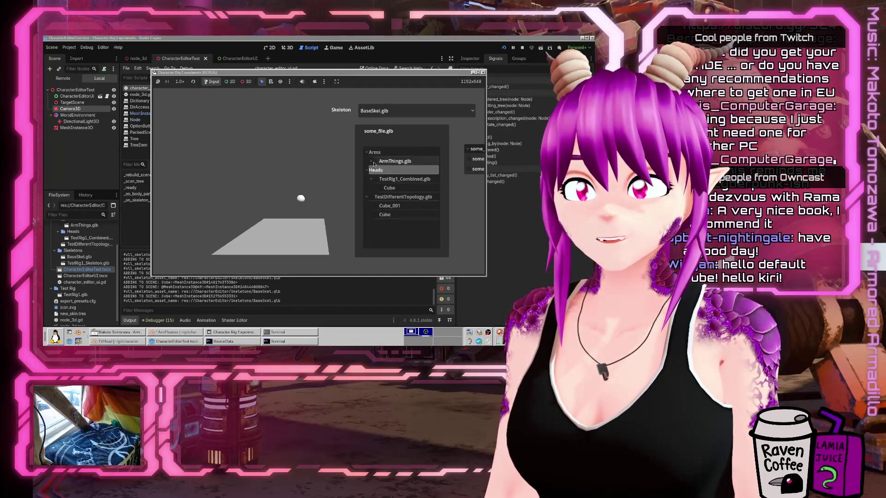
pyautogui.click(371, 166)
pyautogui.click(372, 165)
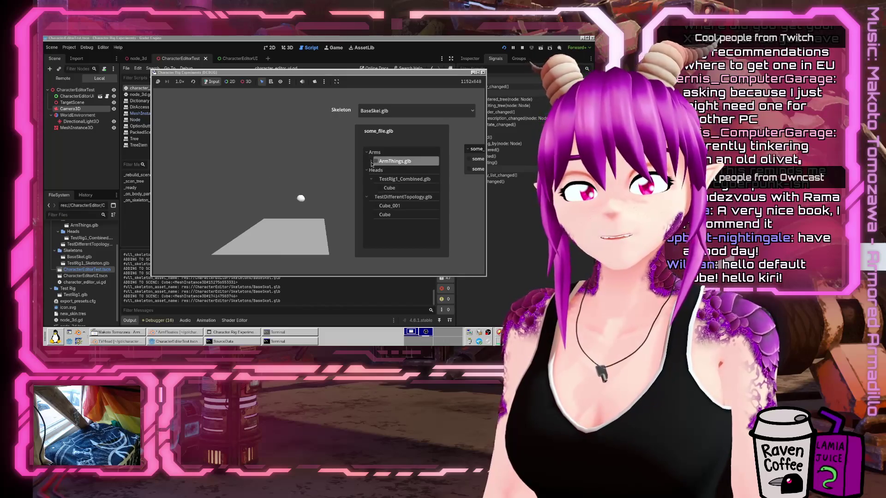
pyautogui.click(372, 165)
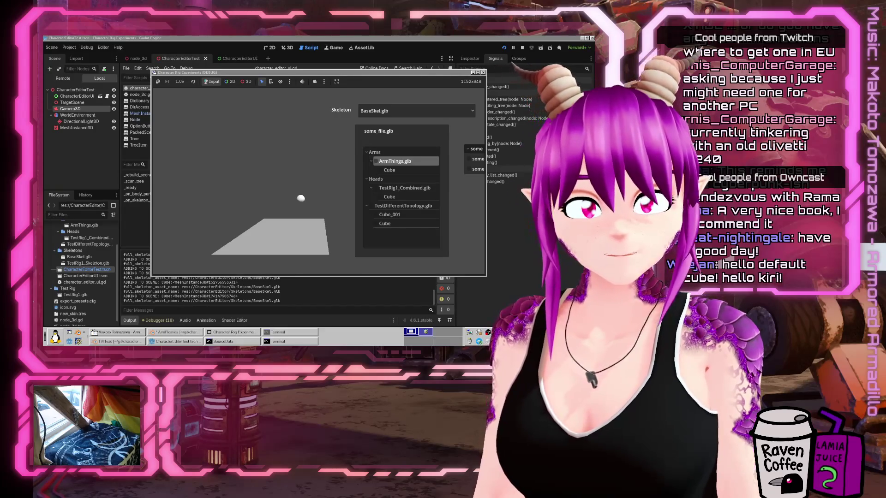
pyautogui.hotkey('ctrl', 'alt', 'Right')
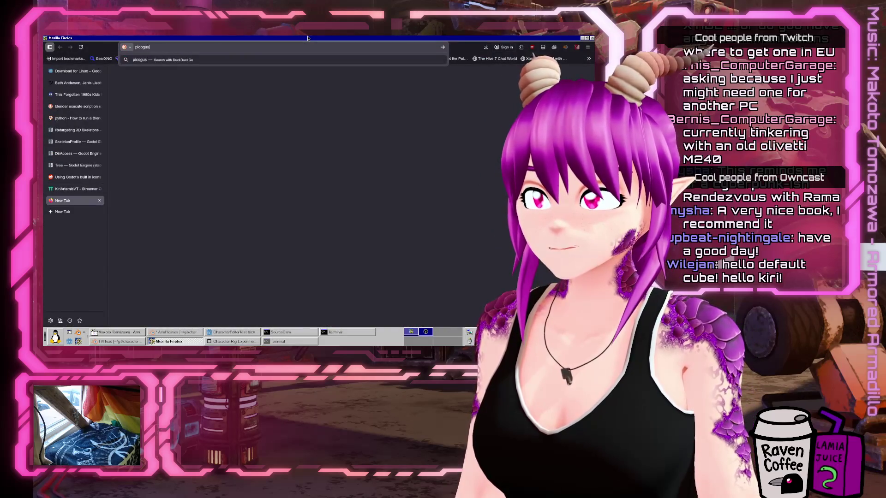
# Search DuckDuckGo for picogus, open picog.us, and follow its Femto Edition getting-started guide.
pyautogui.press('Return')
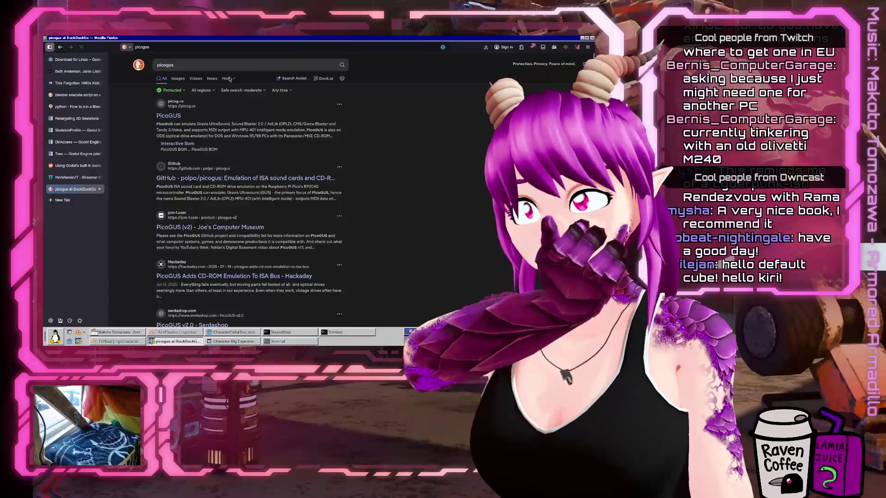
pyautogui.click(178, 116)
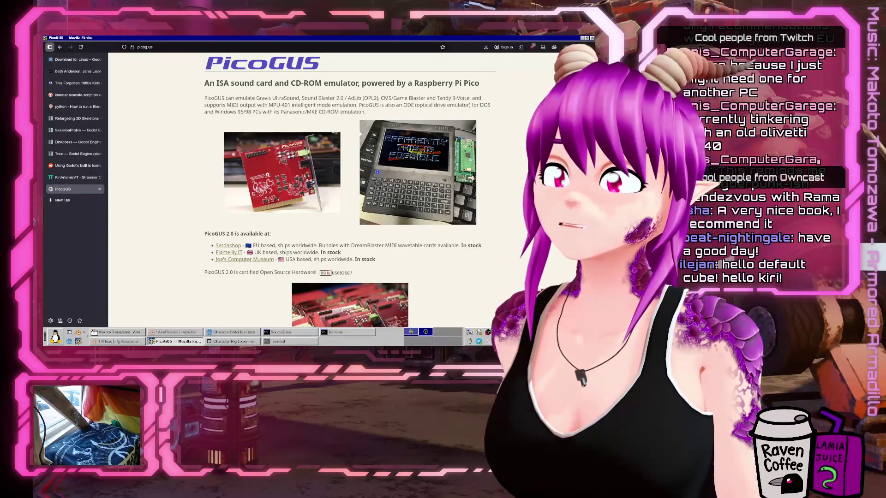
pyautogui.scroll(-3, 277, 164)
pyautogui.scroll(-2, 377, 188)
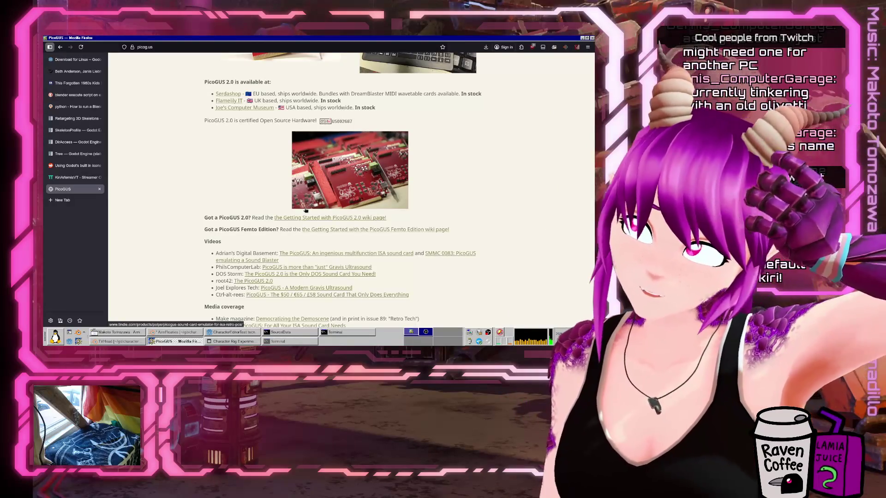
pyautogui.click(305, 208)
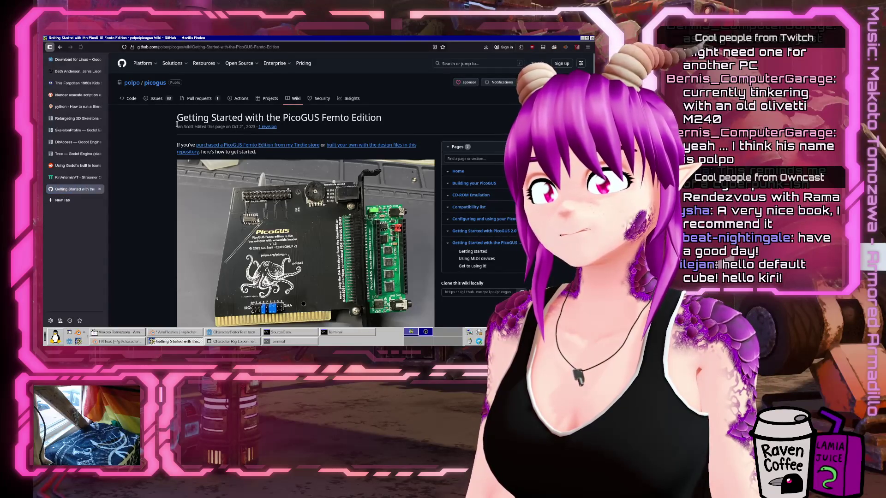
# Scroll the Femto Edition wiki page, then go to the repository owner's GitHub profile.
pyautogui.scroll(-1, 335, 203)
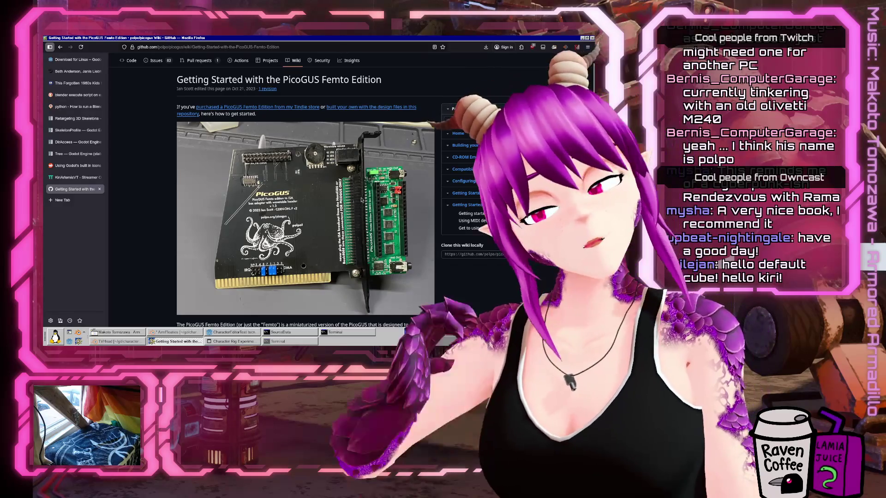
pyautogui.scroll(2, 301, 89)
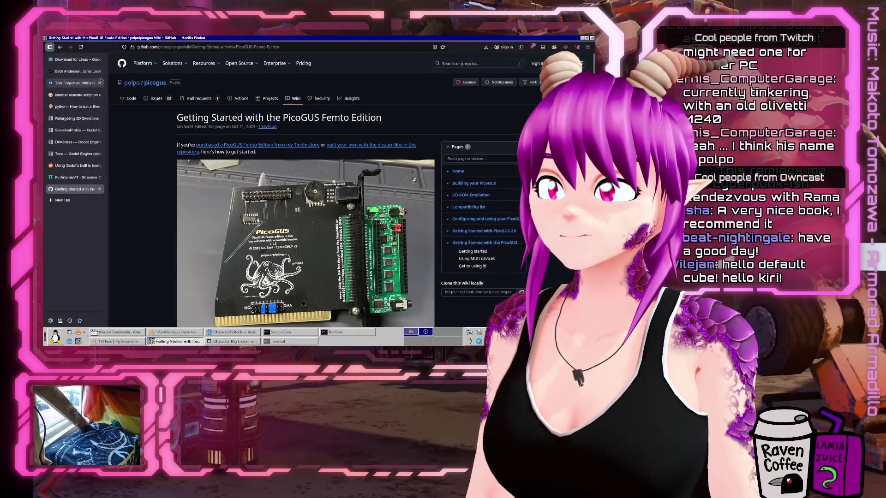
pyautogui.click(132, 83)
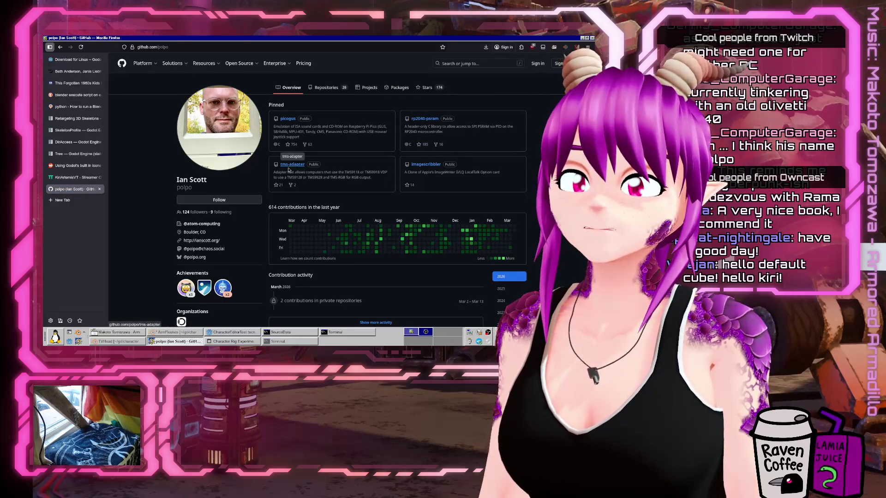
# Skim the owner's GitHub profile from bottom to top, then open a new tab.
pyautogui.press('End')
pyautogui.press('Home')
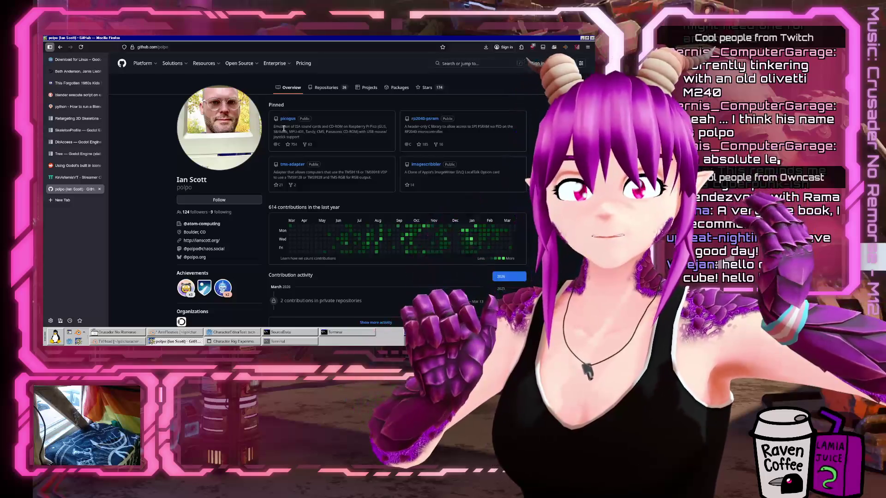
pyautogui.scroll(-5, 139, 159)
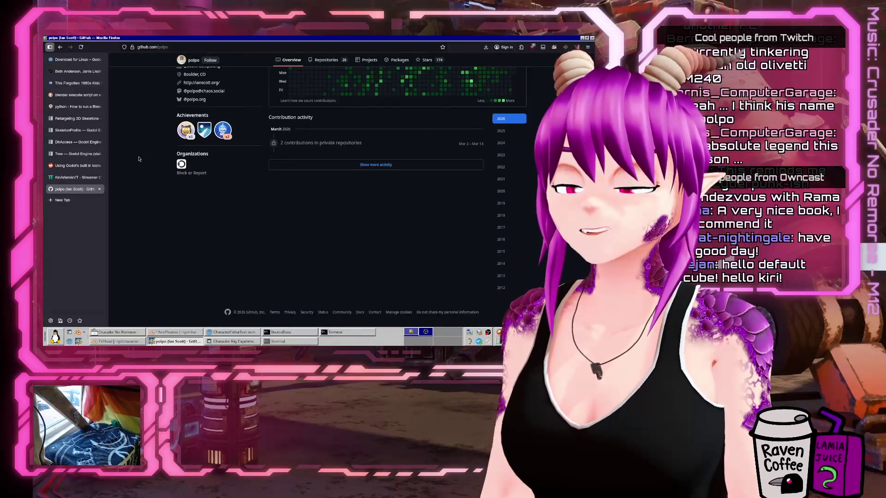
pyautogui.scroll(5, 139, 158)
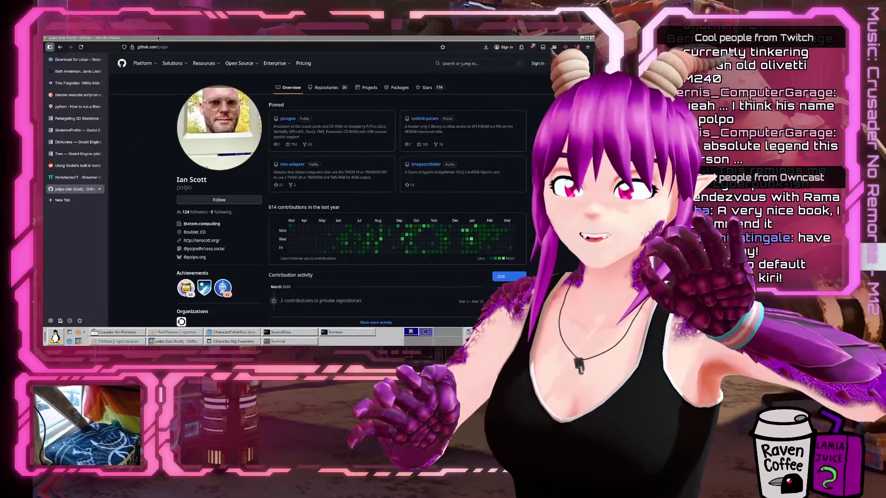
pyautogui.hotkey('ctrl', 't')
pyautogui.write('atapio')
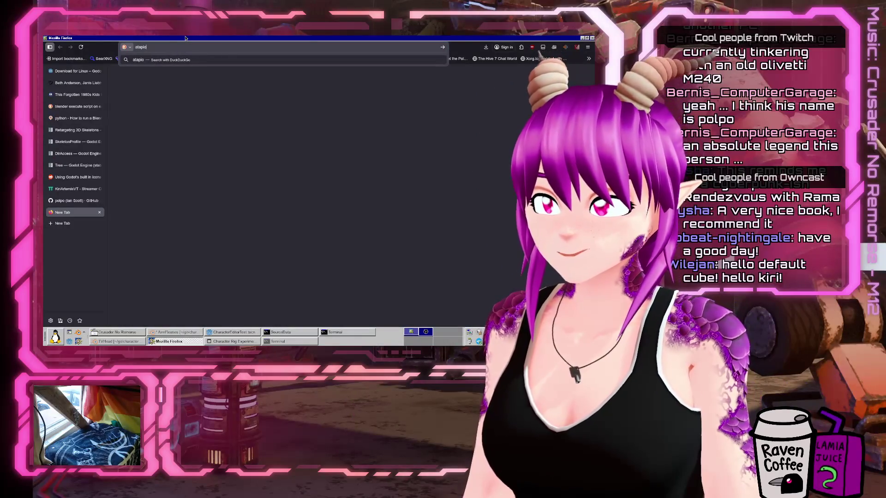
pyautogui.press('BackSpace')
pyautogui.press('Return')
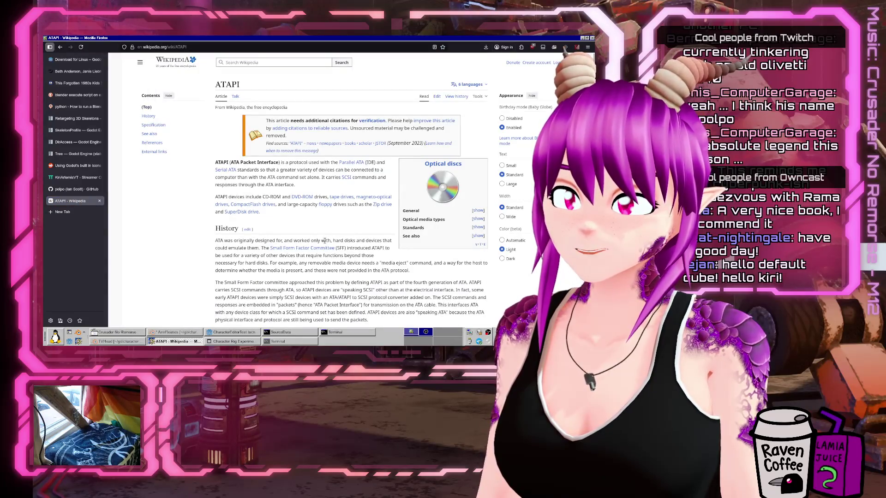
pyautogui.scroll(-2, 325, 240)
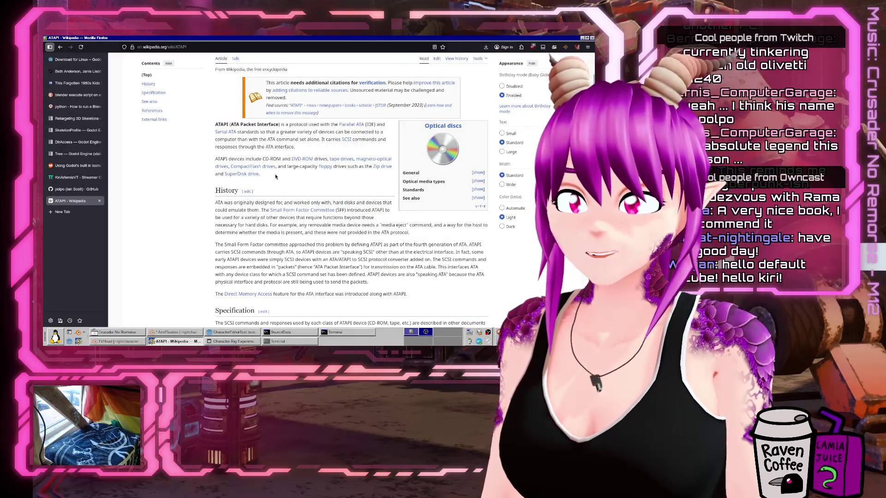
pyautogui.moveTo(321, 139); pyautogui.dragTo(296, 155)
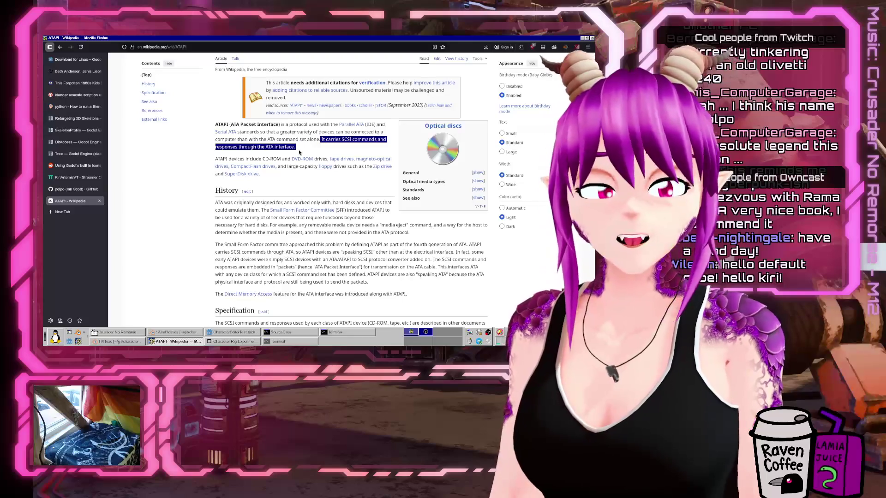
pyautogui.click(271, 158)
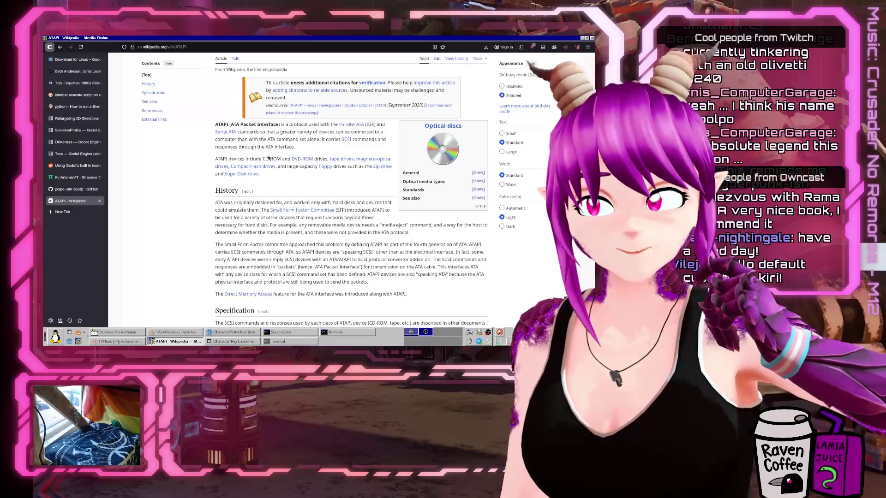
pyautogui.scroll(-5, 288, 196)
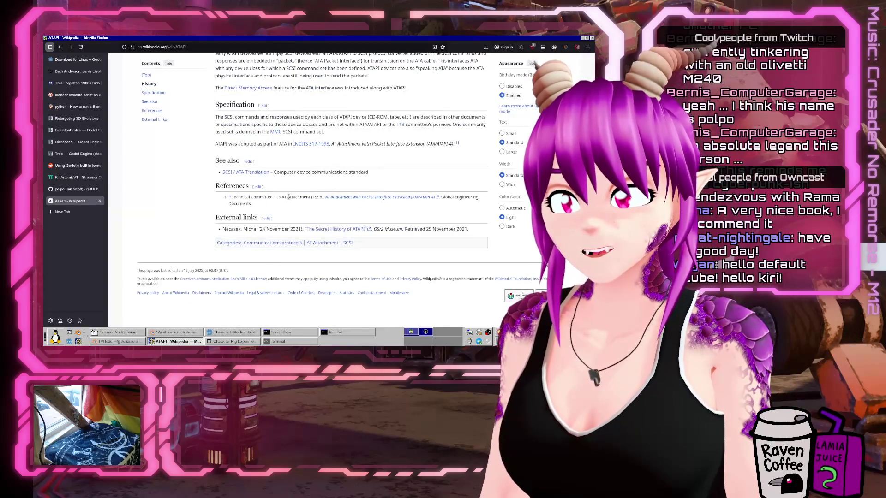
pyautogui.scroll(5, 289, 196)
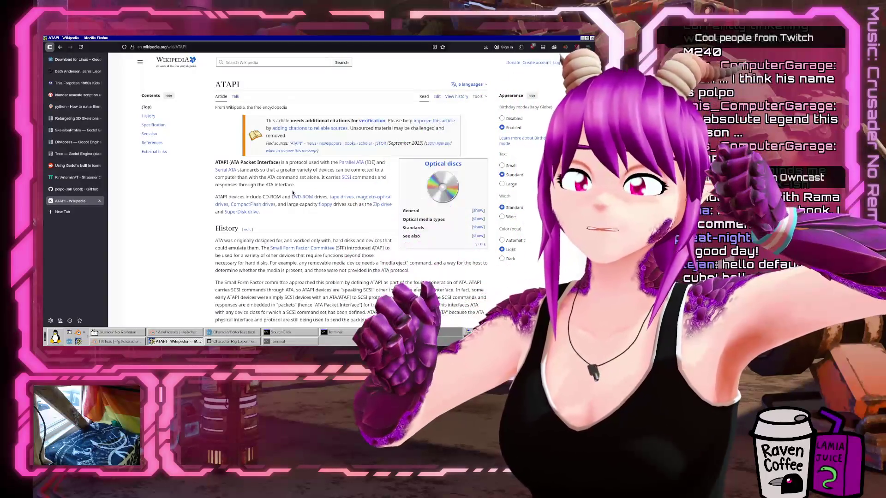
pyautogui.scroll(-5, 386, 234)
pyautogui.scroll(3, 378, 236)
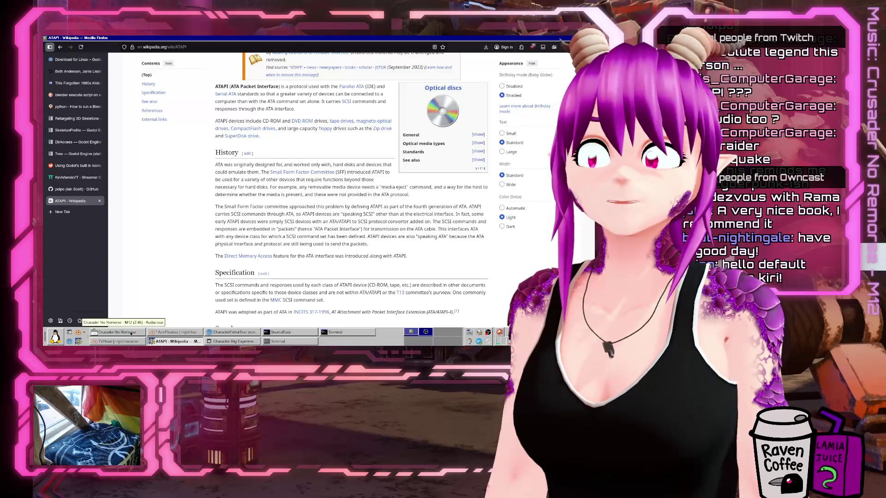
pyautogui.click(130, 334)
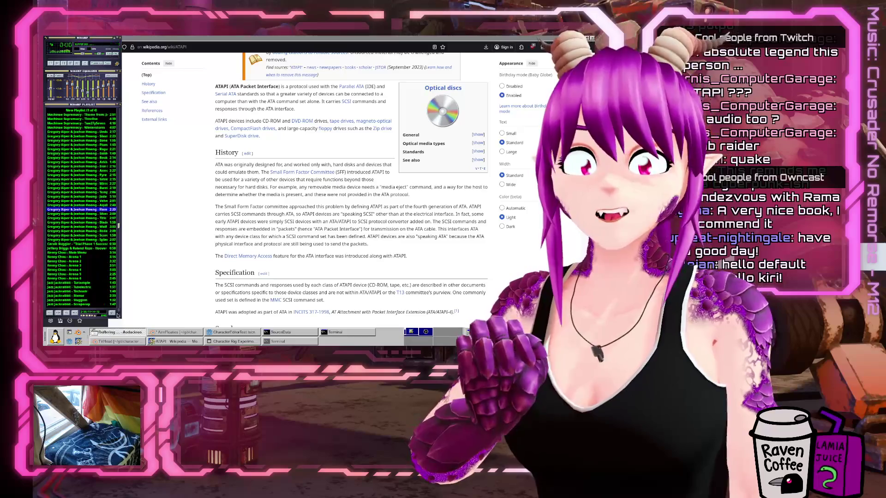
# Return to the Wikipedia ATAPI article in Firefox and scroll to its See also and References sections.
pyautogui.click(171, 314)
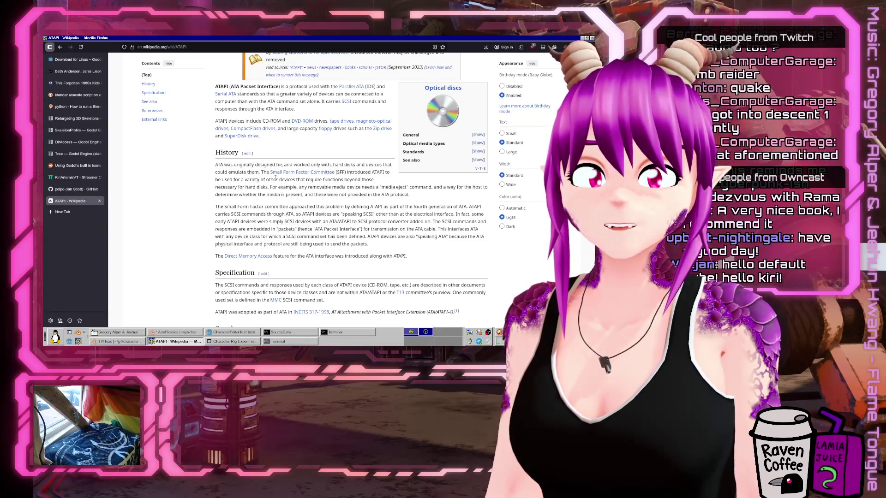
pyautogui.scroll(-5, 281, 203)
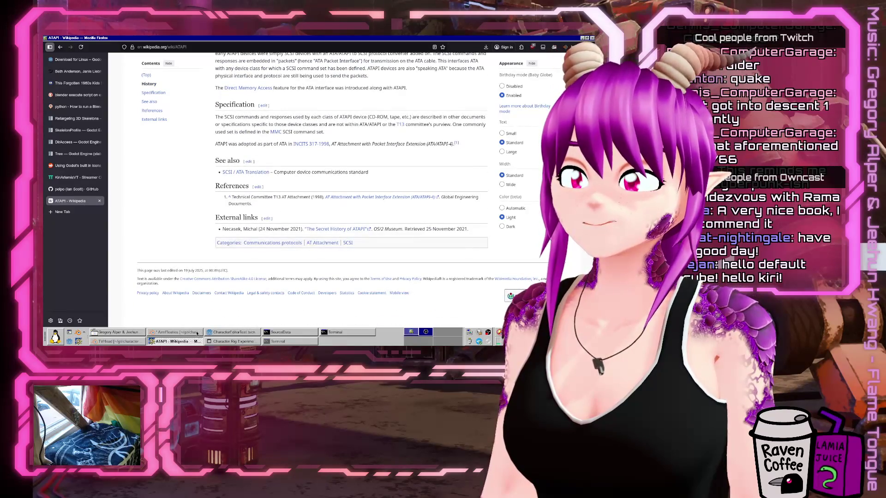
# Hide Firefox, then check ArmThings.glb, TestRig1_Combined.glb and TestDifferentTopology.glb in the mesh tree.
pyautogui.click(175, 343)
pyautogui.click(376, 161)
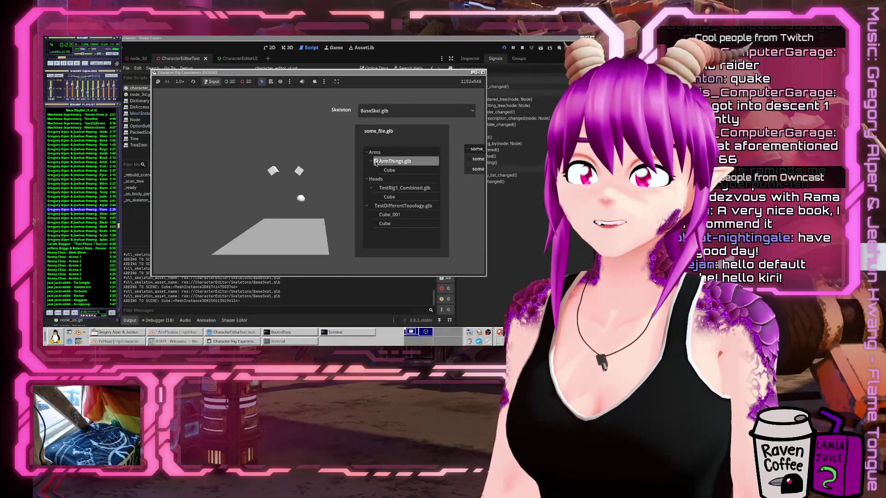
pyautogui.click(377, 188)
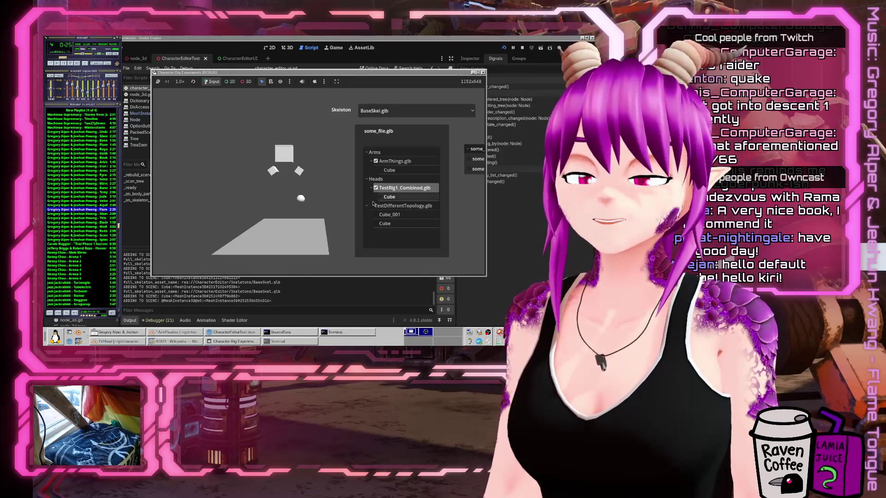
pyautogui.click(371, 207)
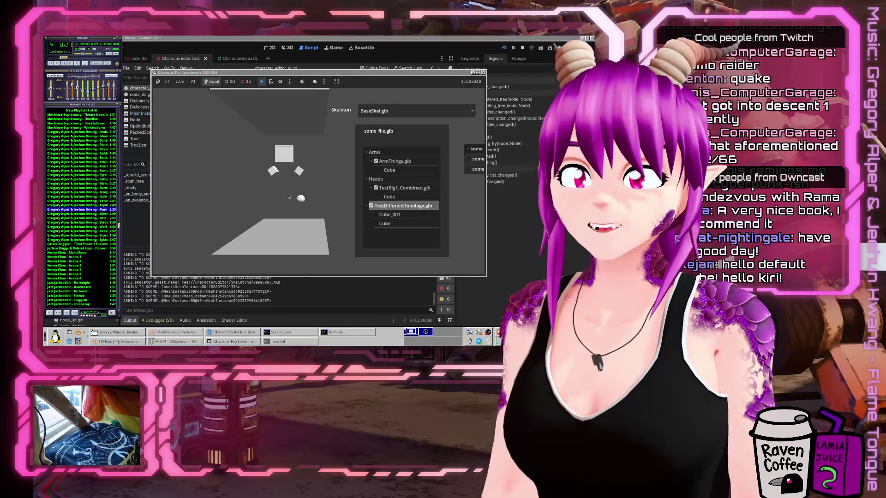
pyautogui.click(371, 206)
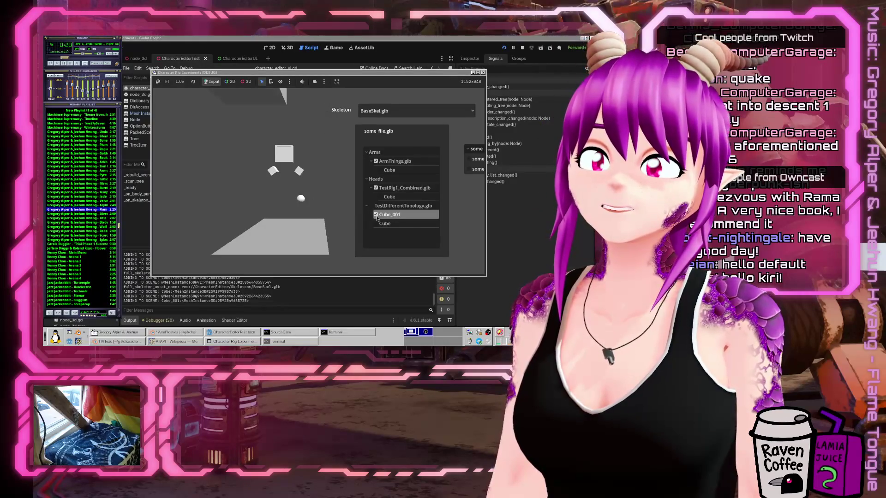
pyautogui.click(372, 206)
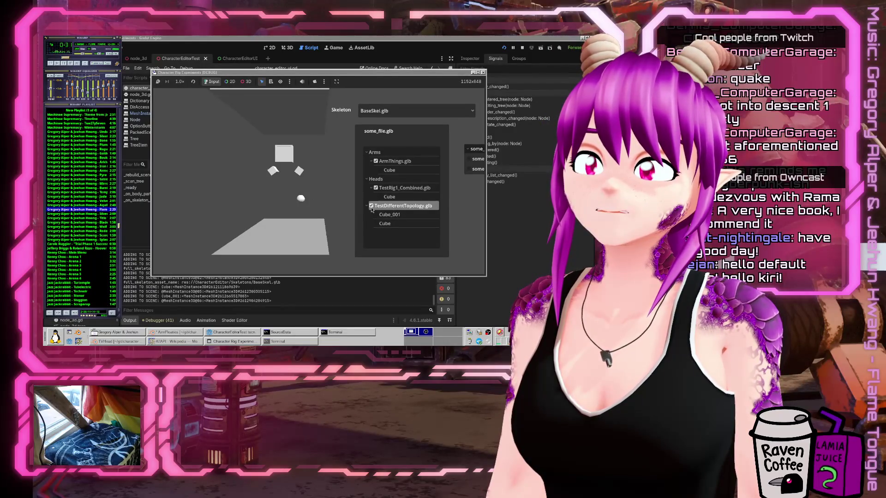
# Try the Cube_001 and Cube sub-parts alone, then reattach the whole TestDifferentTopology.glb mesh.
pyautogui.click(371, 205)
pyautogui.click(376, 215)
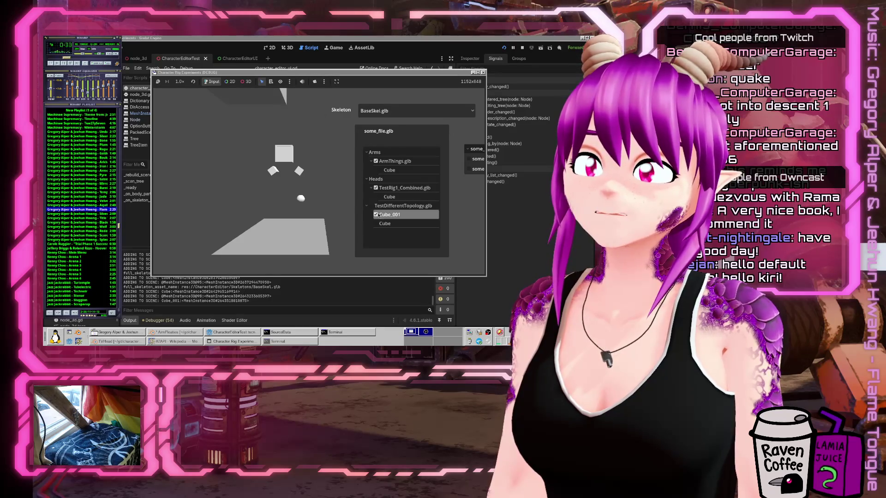
pyautogui.click(375, 223)
pyautogui.click(376, 223)
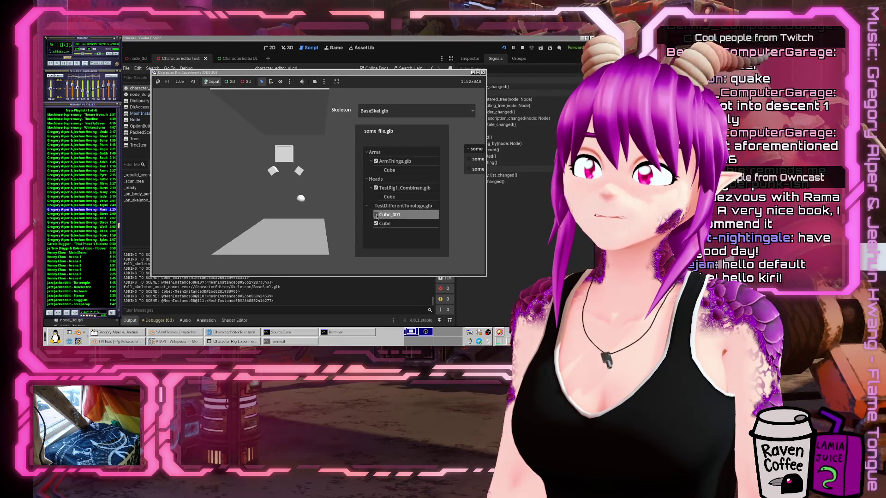
pyautogui.click(374, 208)
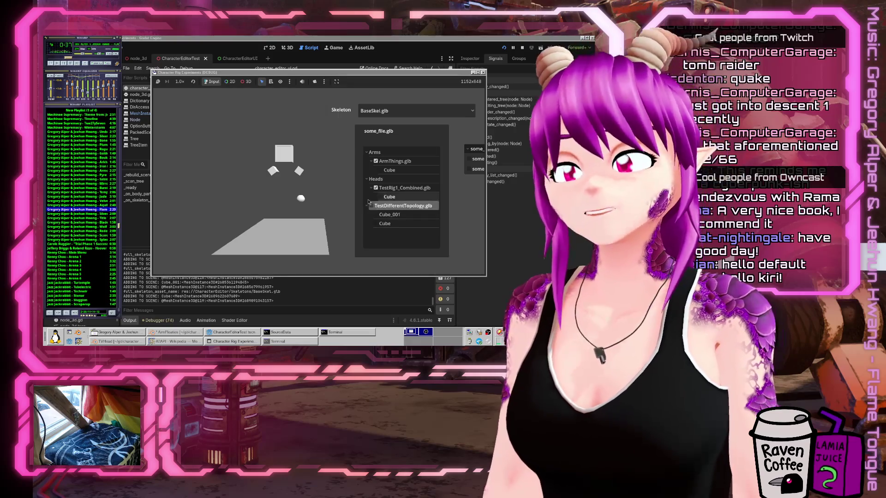
pyautogui.click(372, 206)
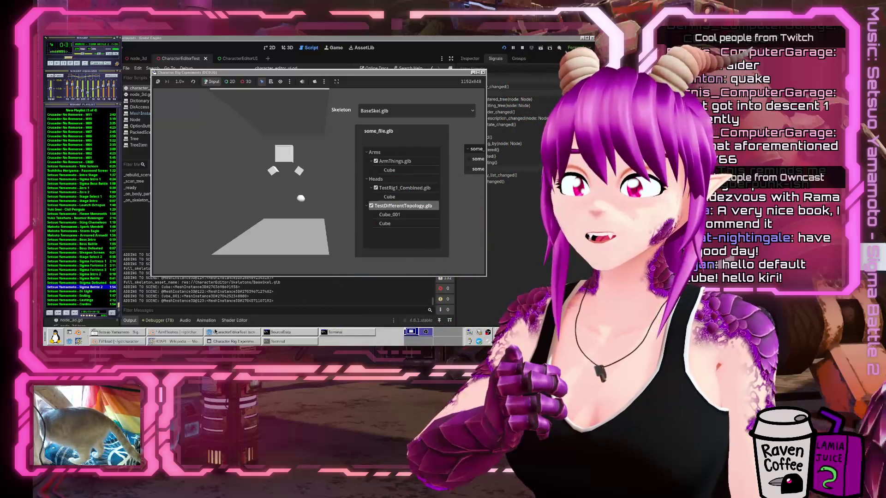
# Stop the running Godot game and open recent BaseSkel.blend in Blender, choosing Don't Save.
pyautogui.click(482, 72)
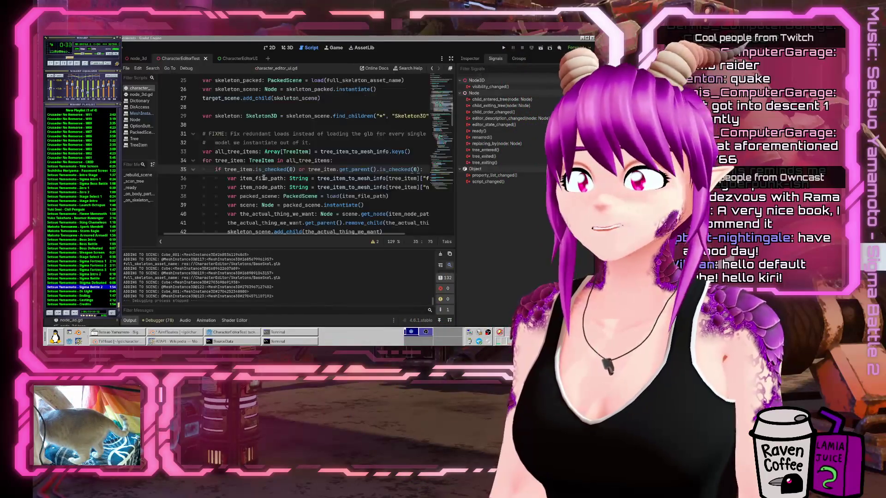
pyautogui.click(157, 332)
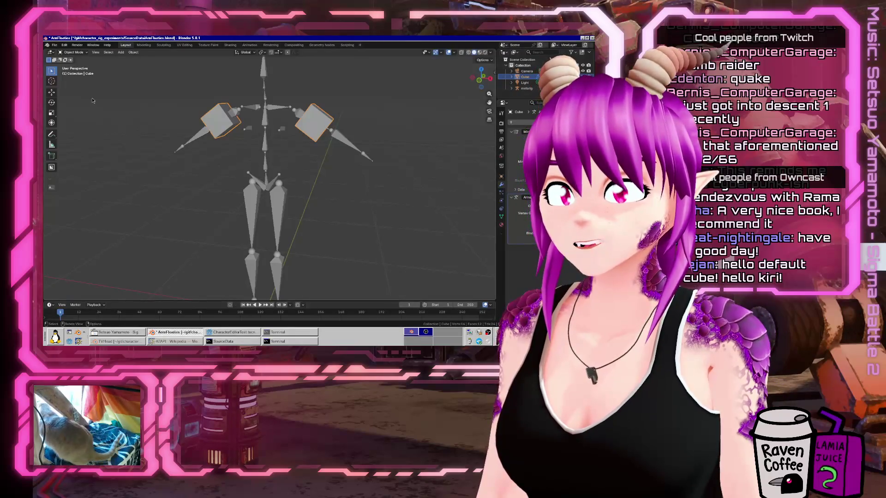
pyautogui.click(53, 46)
pyautogui.moveTo(64, 64)
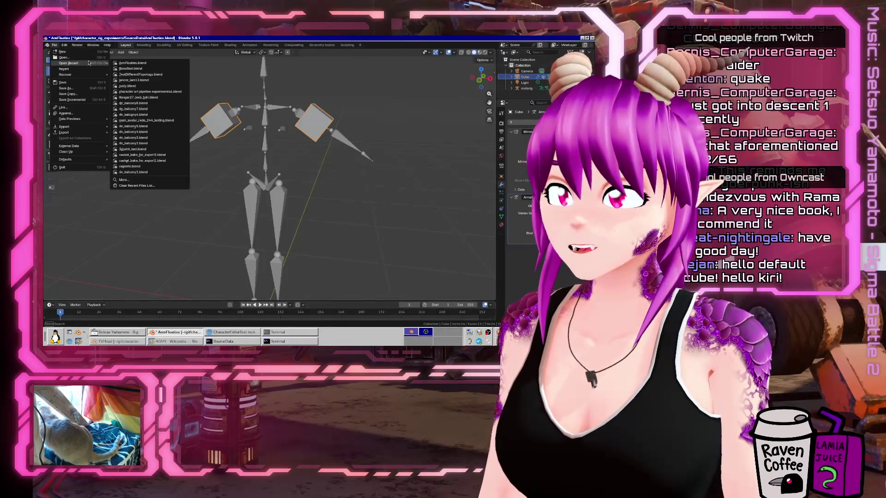
pyautogui.click(131, 69)
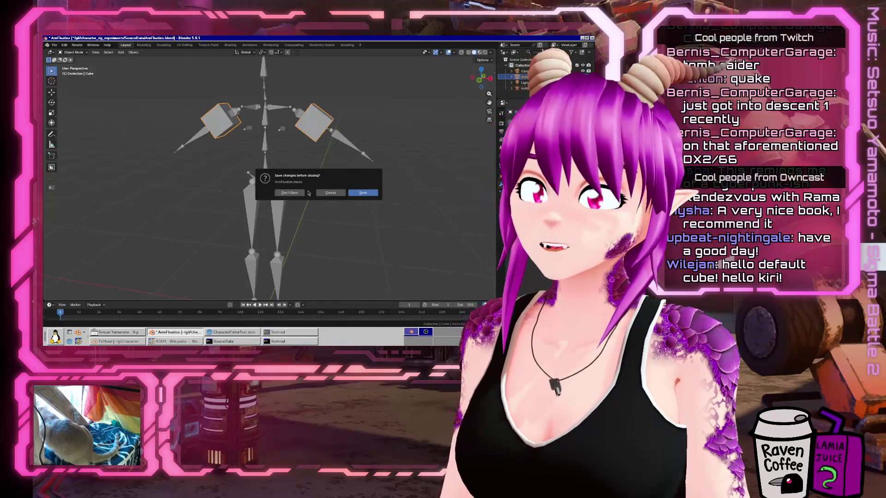
pyautogui.click(302, 193)
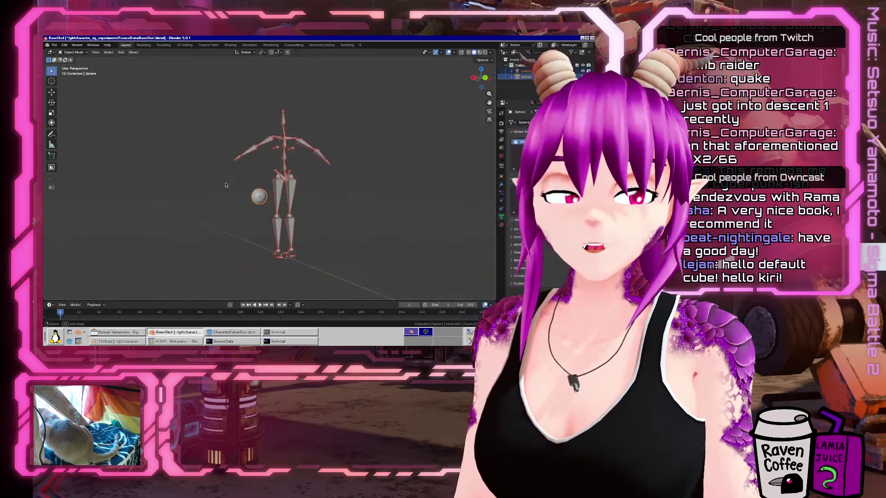
# Enlarge the bottom timeline area and change its editor type to Dope Sheet.
pyautogui.moveTo(337, 209); pyautogui.dragTo(369, 185)
pyautogui.moveTo(122, 301)
pyautogui.mouseDown()
pyautogui.moveTo(180, 276)
pyautogui.moveTo(231, 235)
pyautogui.mouseUp()
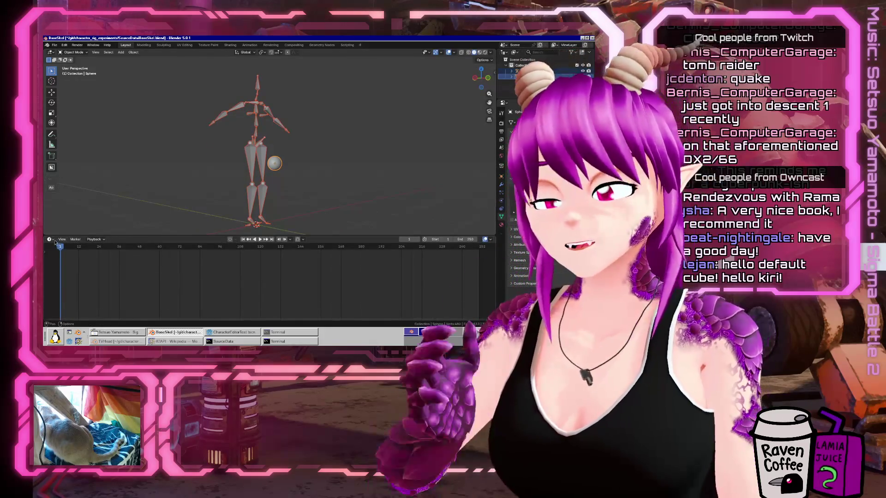
pyautogui.click(52, 240)
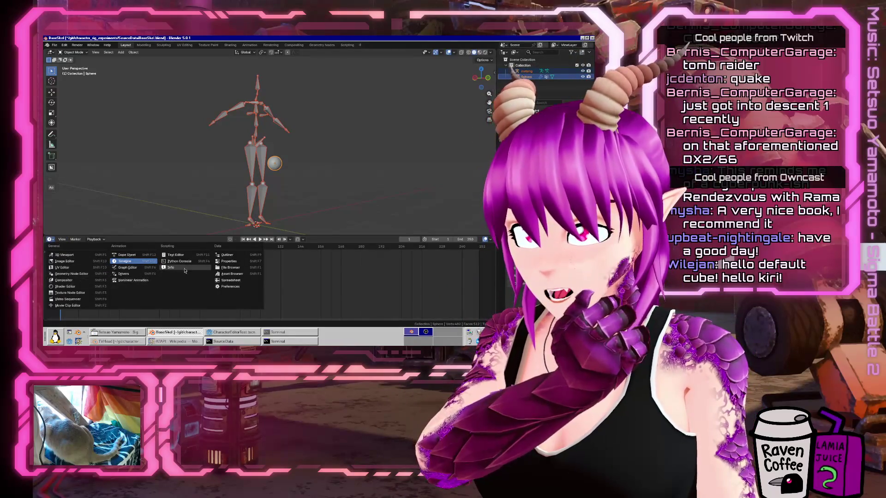
pyautogui.click(128, 256)
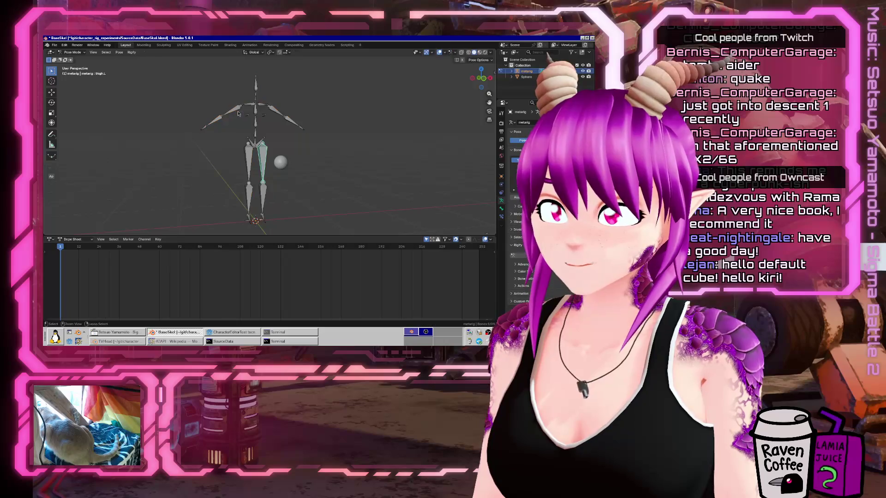
pyautogui.scroll(2, 205, 128)
pyautogui.scroll(-3, 221, 141)
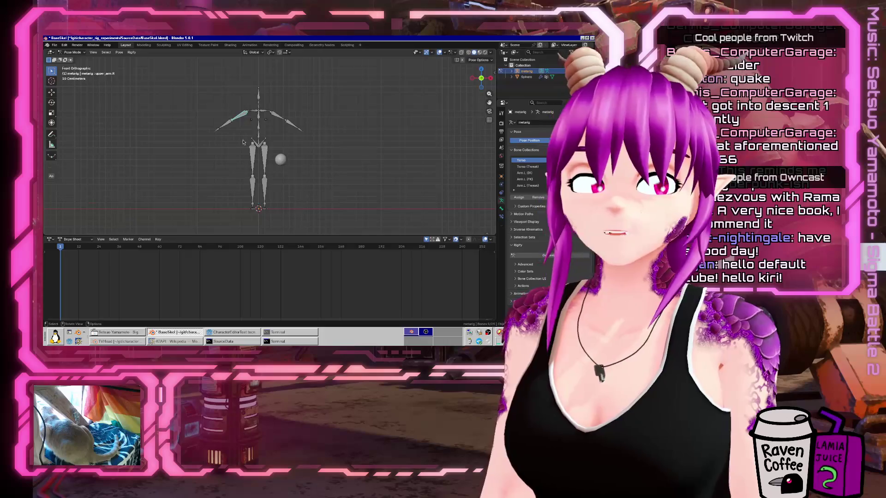